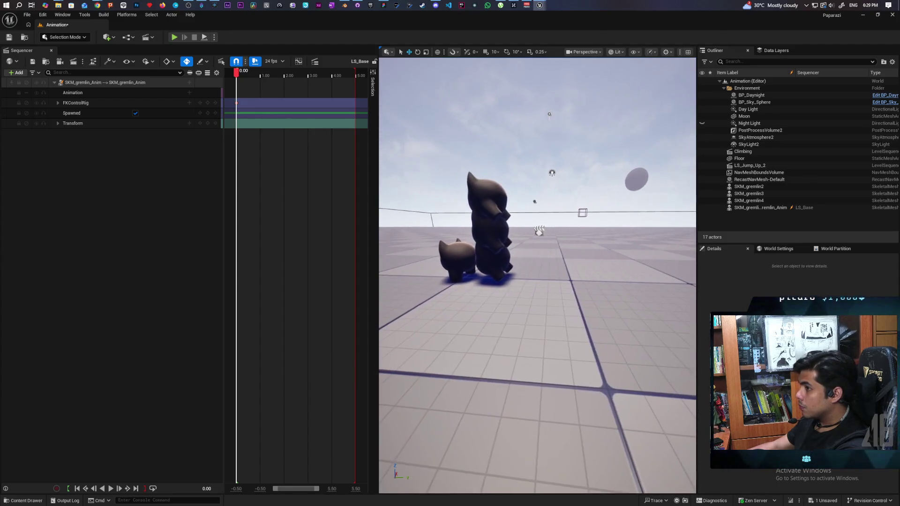
- Bake the SKM_gremlin_Anim binding to an animation sequence saved in Characters/Oni/Anims
right_click(85, 83)
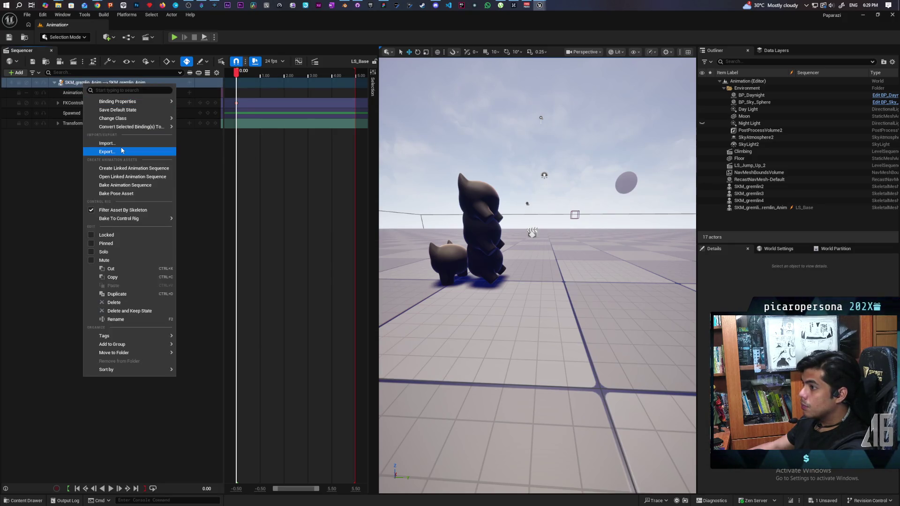
left_click(121, 189)
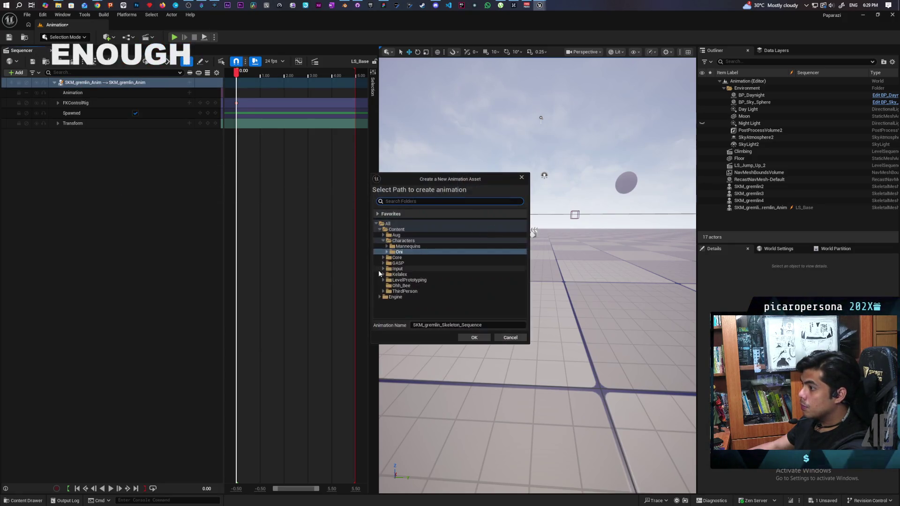
left_click(387, 252)
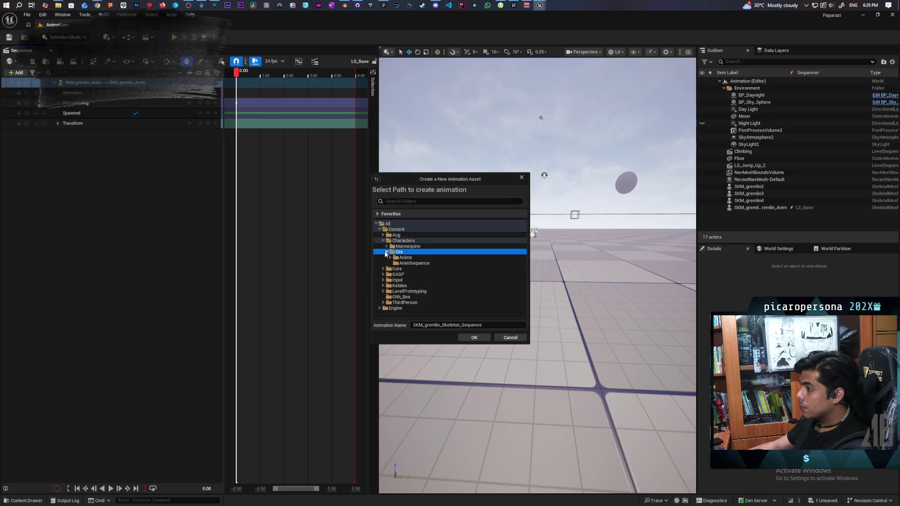
left_click(401, 258)
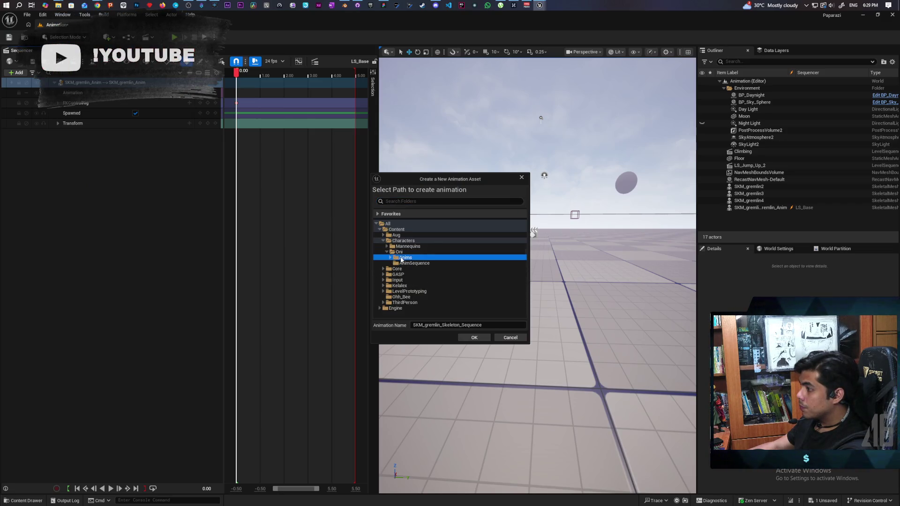
- Name the baked animation SKM_Oni_Idle, confirm it, and export it
left_click(468, 325)
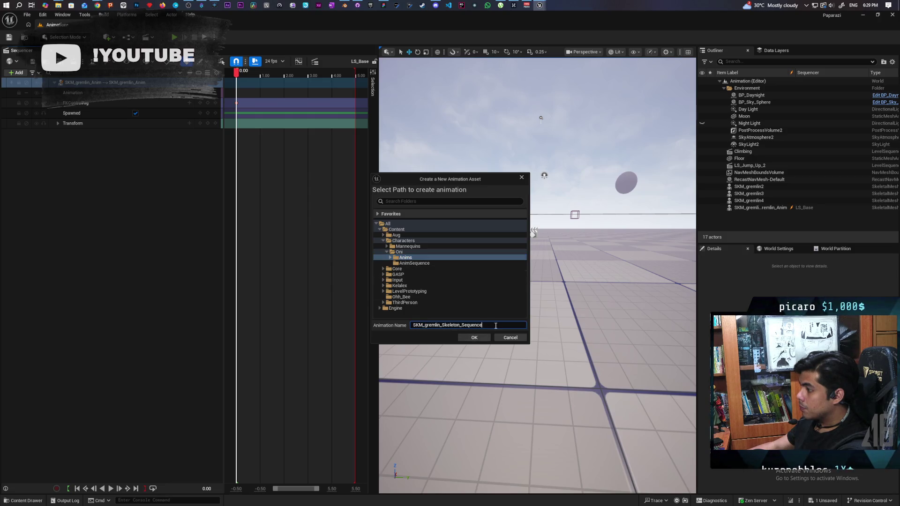
key("BackSpace")
key("BackSpace")
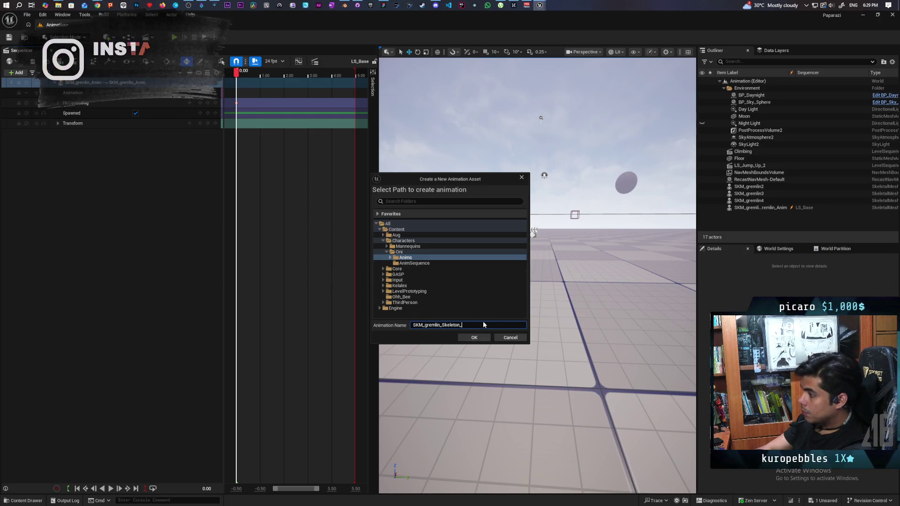
key("BackSpace")
key("BackSpace")
key("BackSpace")
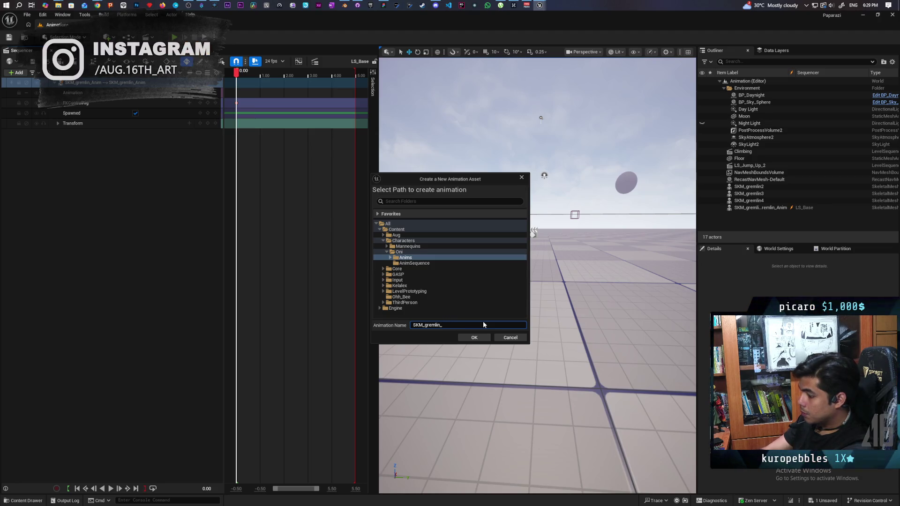
type("Ide")
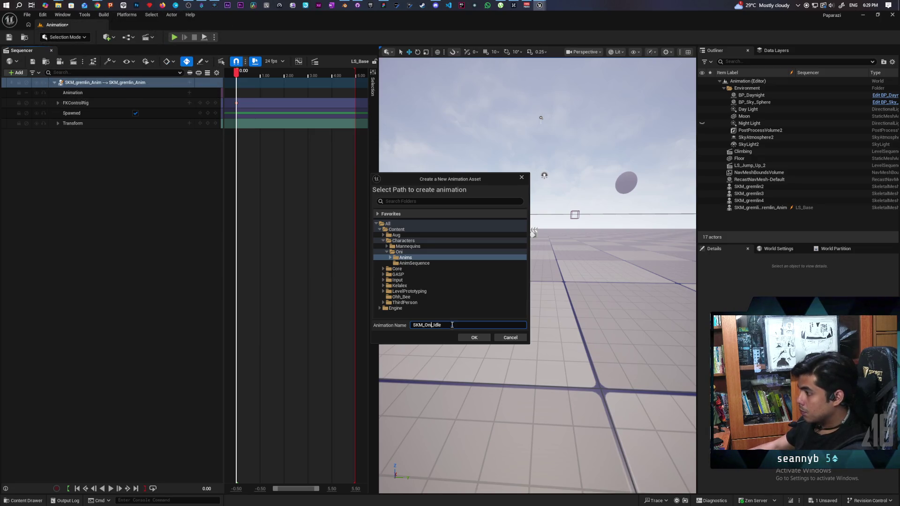
left_click(474, 338)
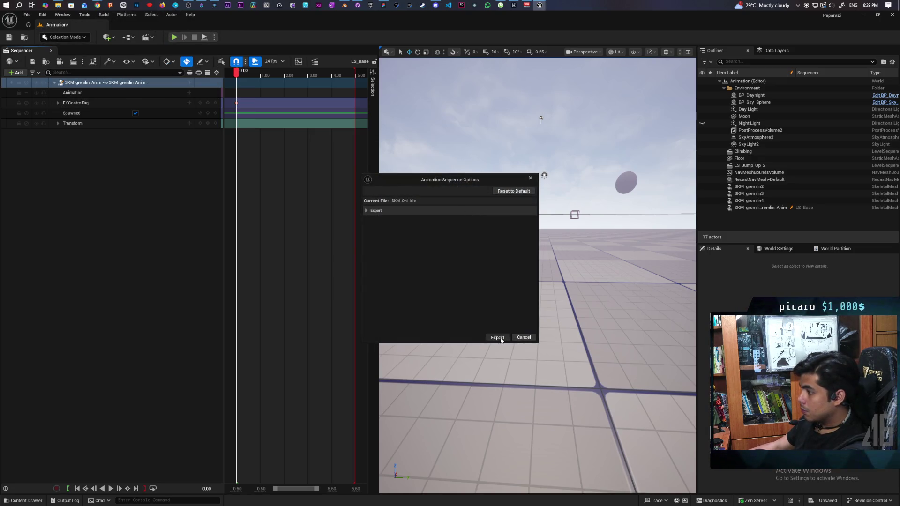
left_click(497, 338)
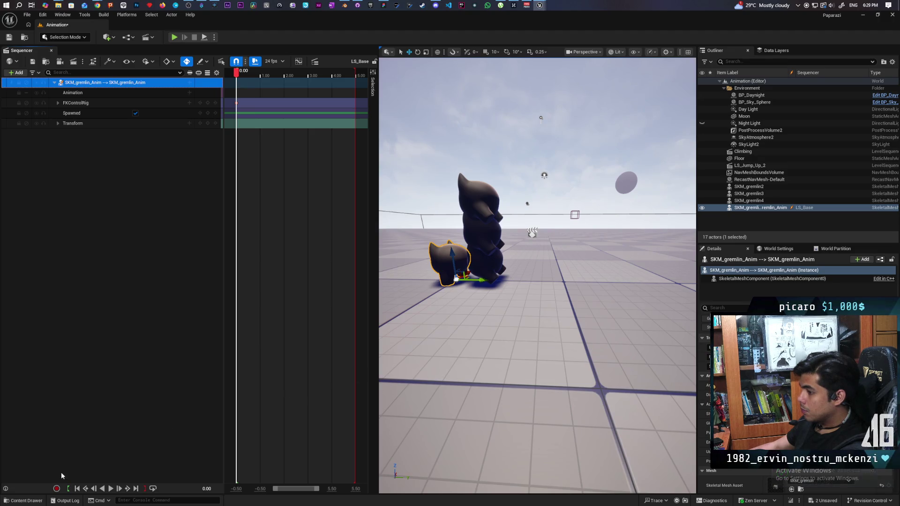
- Browse the Content Drawer to the Characters/Oni/Anims folder
left_click(37, 502)
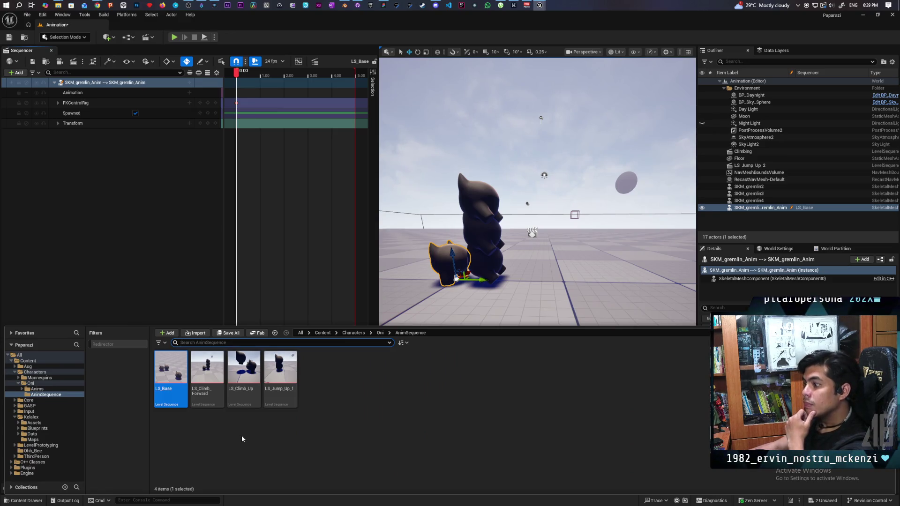
left_click(380, 334)
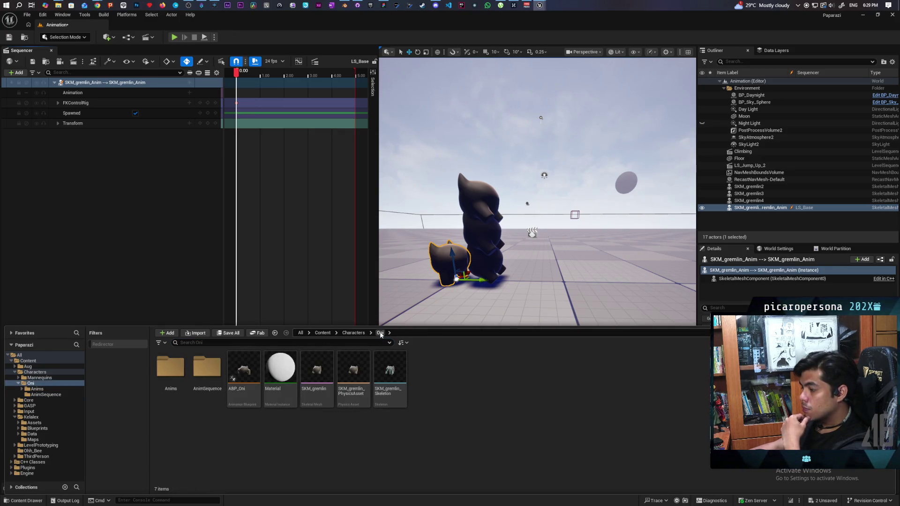
left_click(354, 333)
double_click(220, 402)
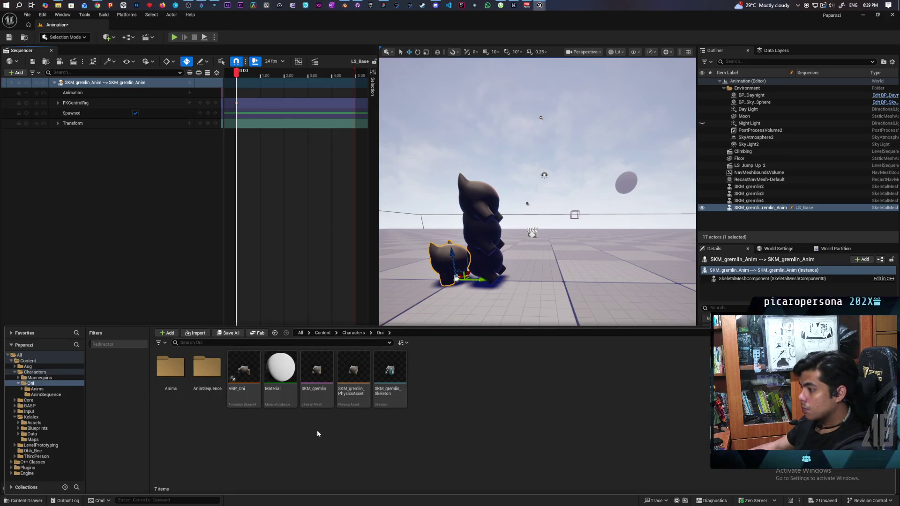
double_click(171, 370)
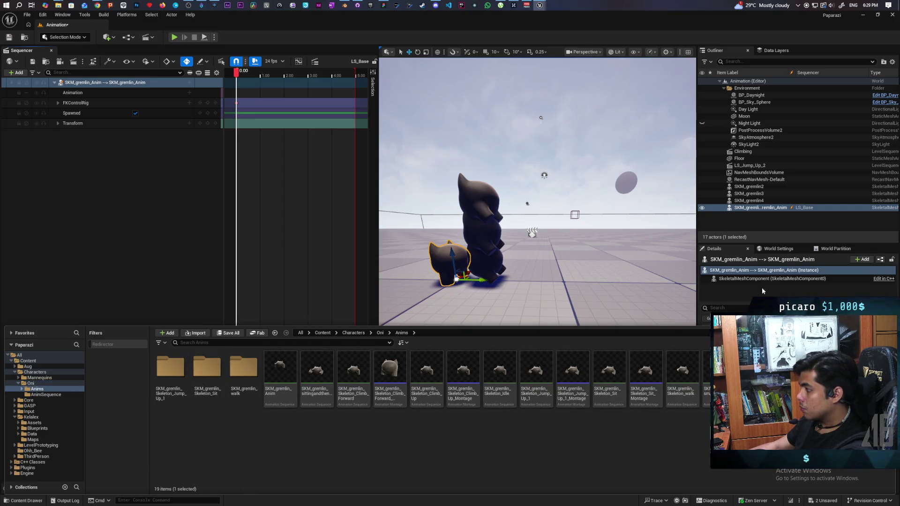
left_click(498, 265)
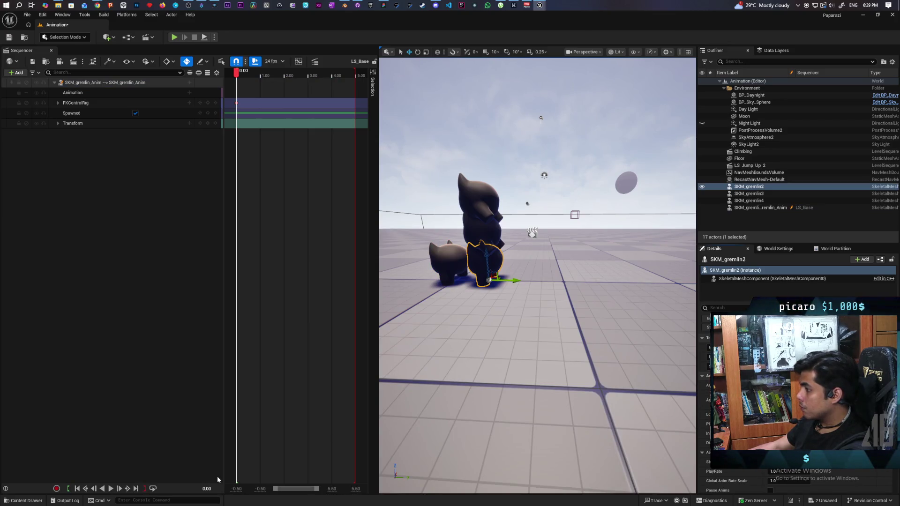
- Open Driving_SKM_gremlin_Skeleton_Sit from the SKM_gremlin_Skeleton_Sit folder in Sequencer
left_click(24, 500)
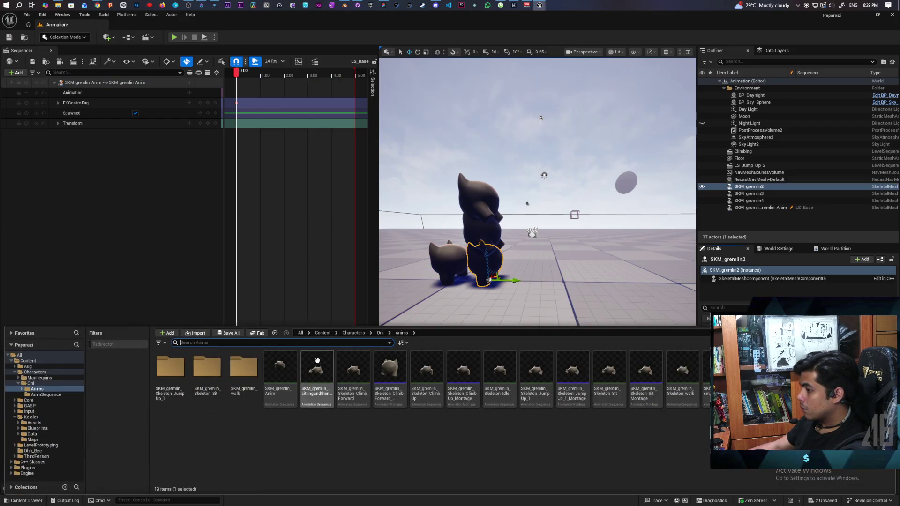
left_click(52, 52)
left_click(25, 500)
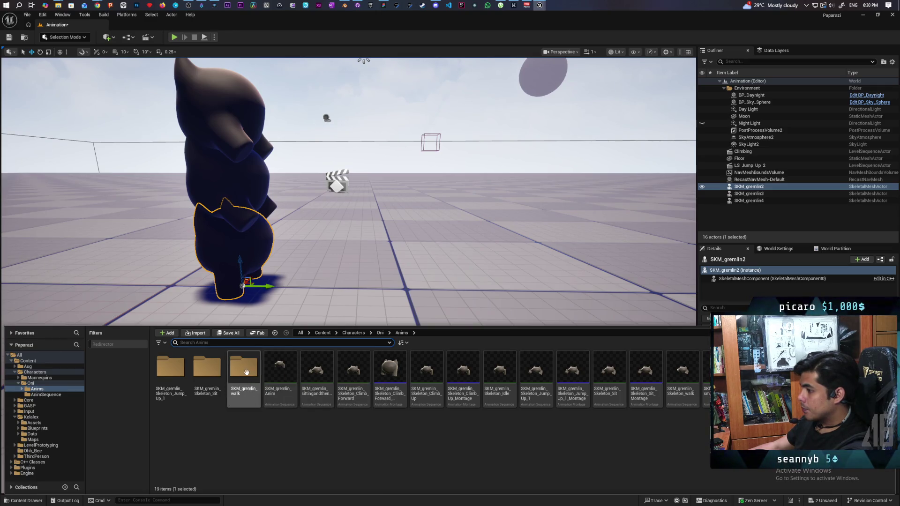
left_click(238, 405)
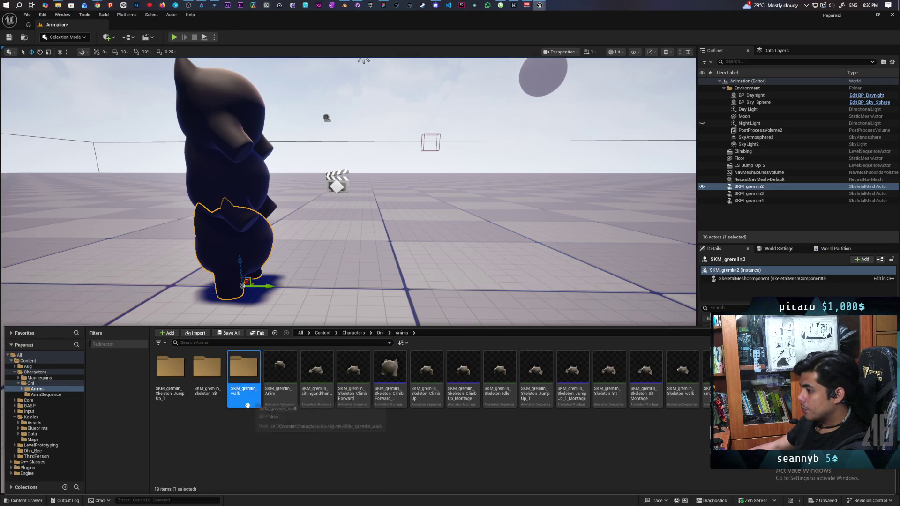
double_click(207, 370)
double_click(170, 375)
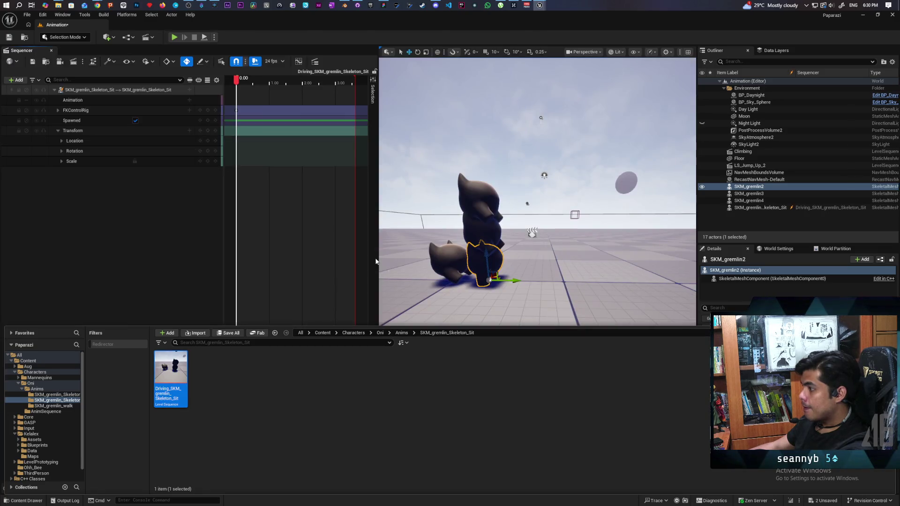
- Bake the SKM_gremlin_Skeleton_Sit binding as SKM_Oni_Sit in Anims and export it
right_click(91, 90)
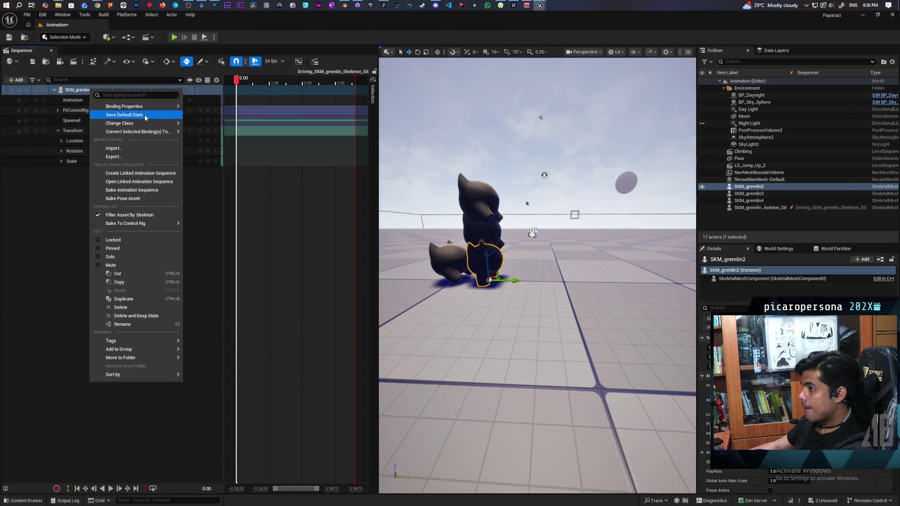
left_click(135, 191)
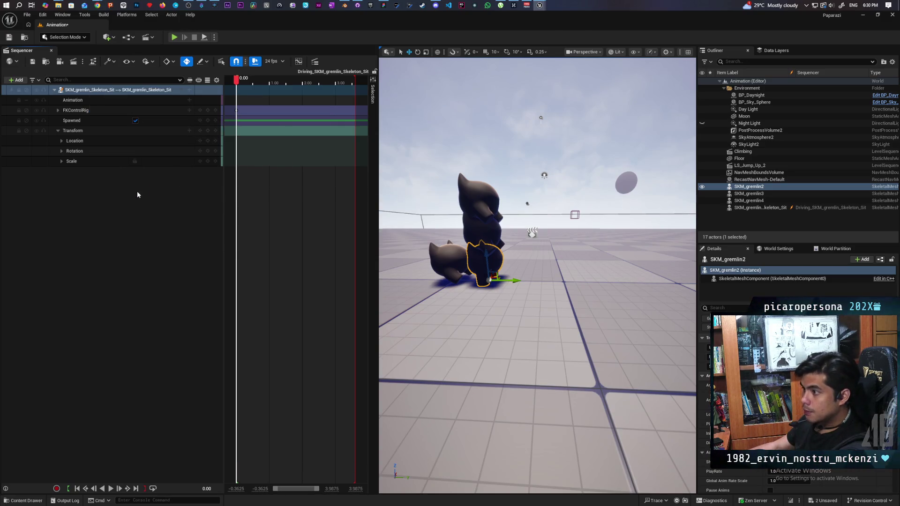
left_click(405, 258)
left_click_drag(487, 325, 443, 328)
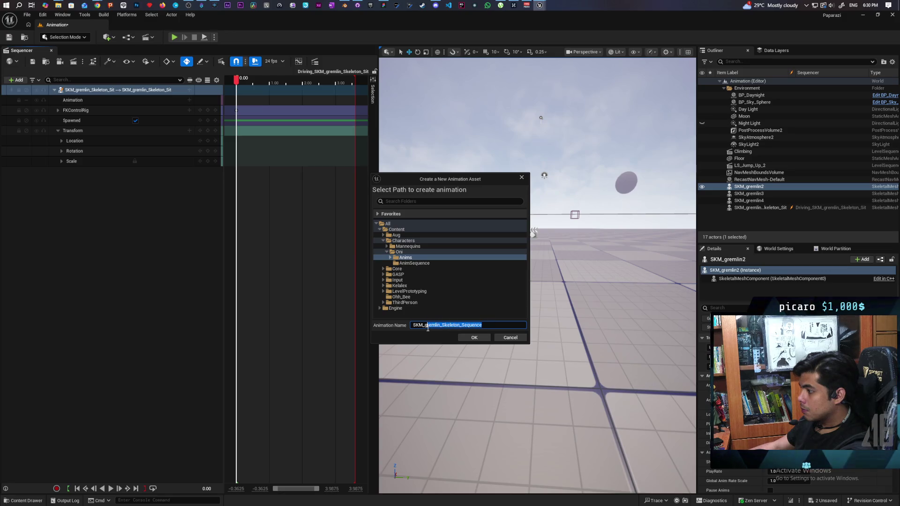
type("Oni_Sit")
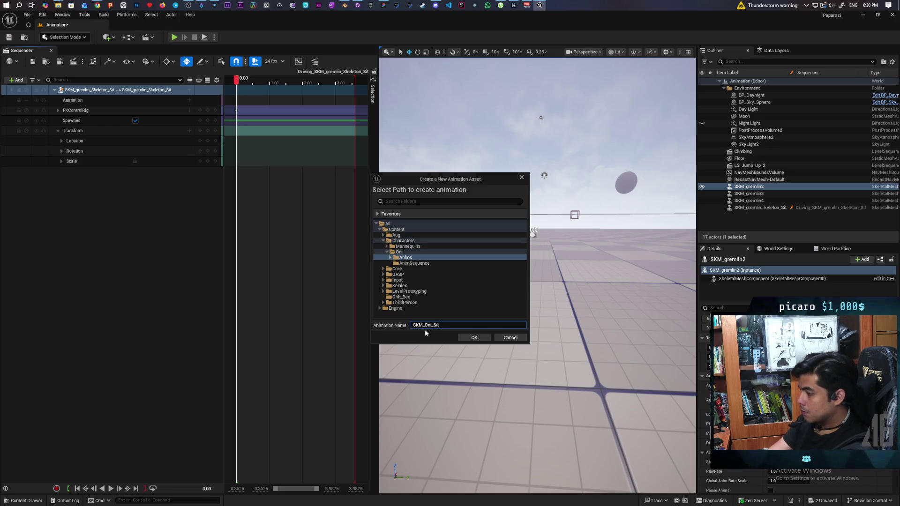
left_click(475, 338)
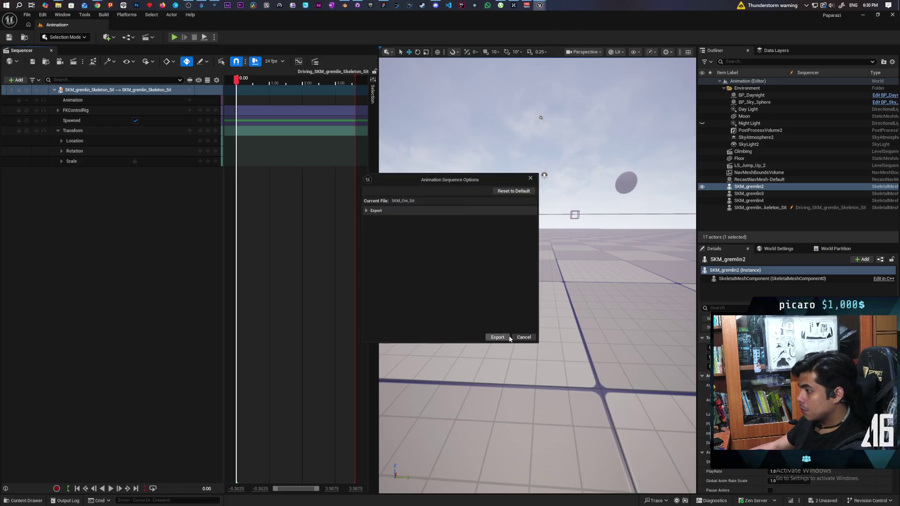
left_click(497, 337)
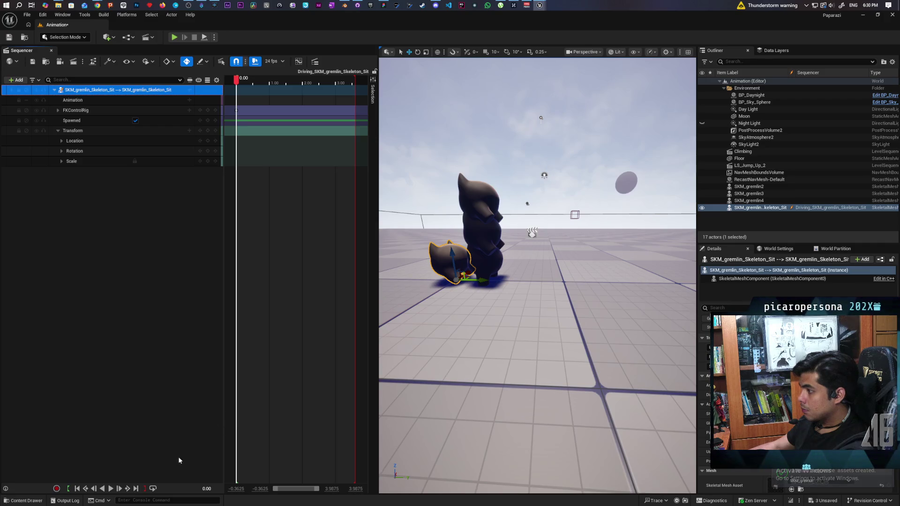
- Frame the SKM_gremlin4 character at the stack top and save pending changes
left_click(24, 500)
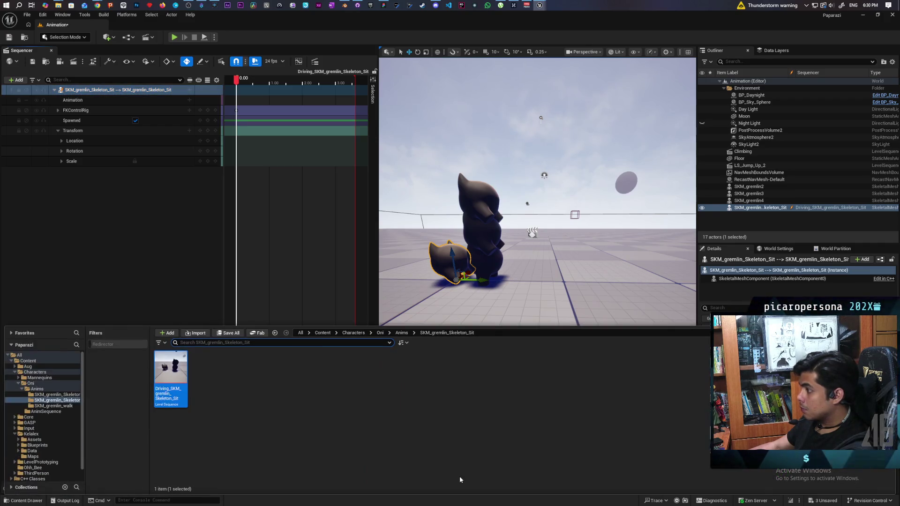
left_click(401, 333)
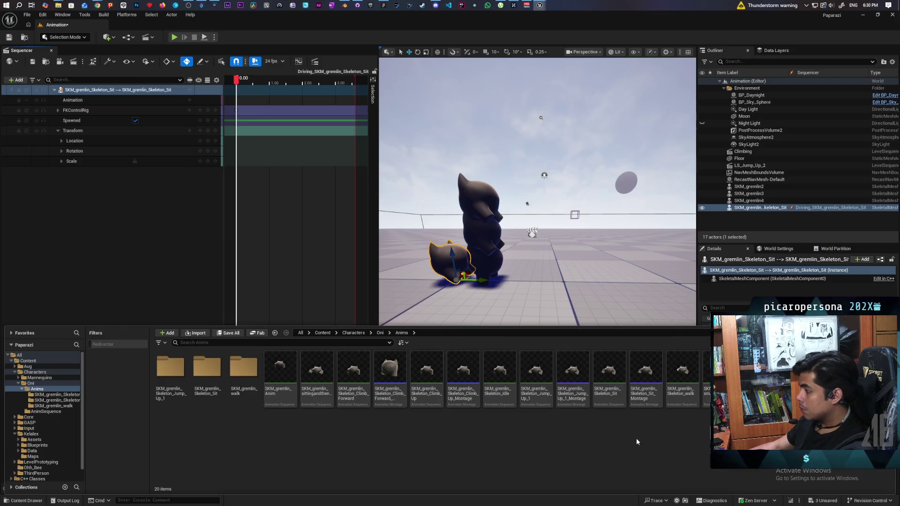
left_click(487, 239)
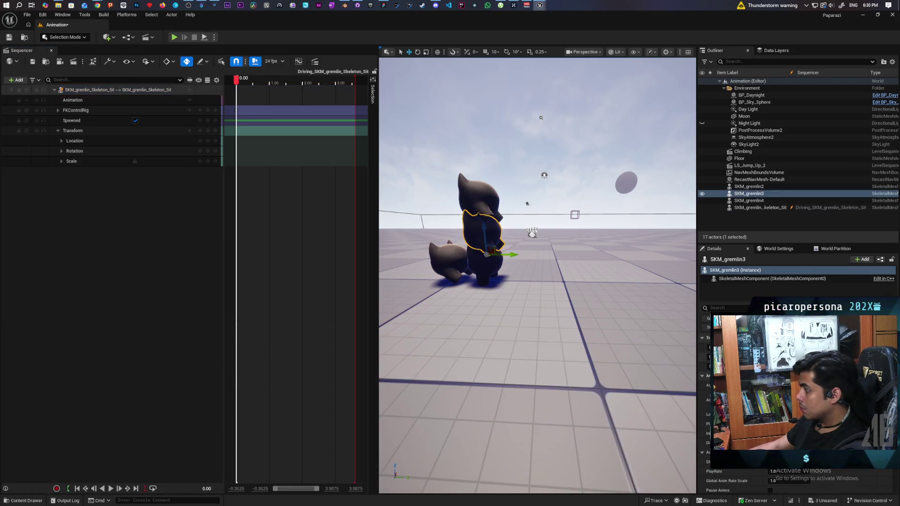
left_click(492, 203)
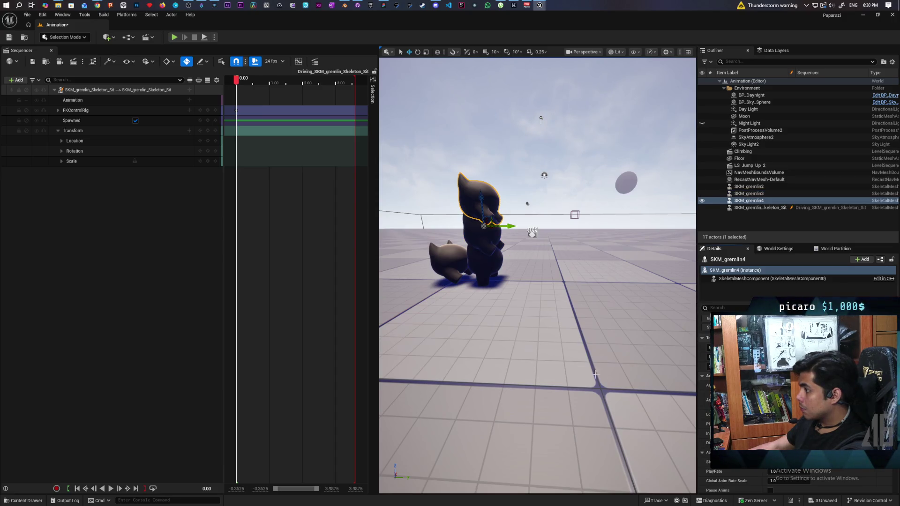
key("f")
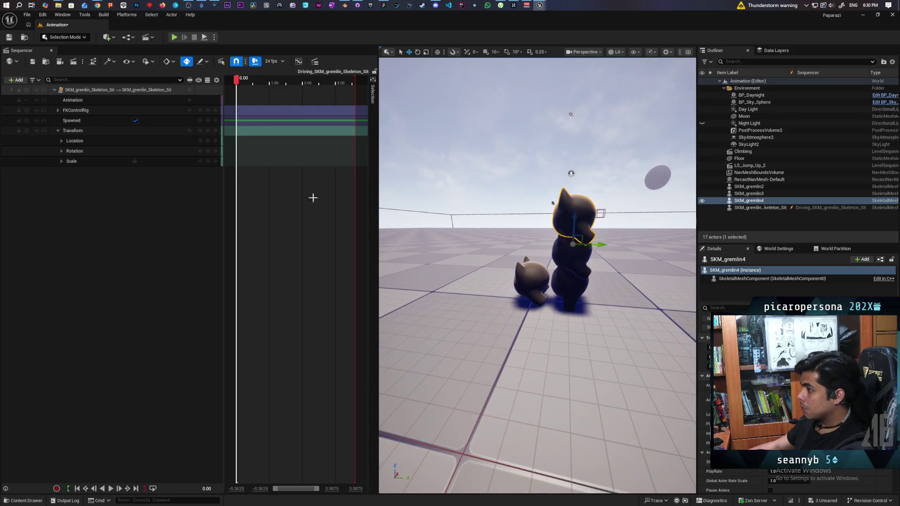
key("ctrl+s")
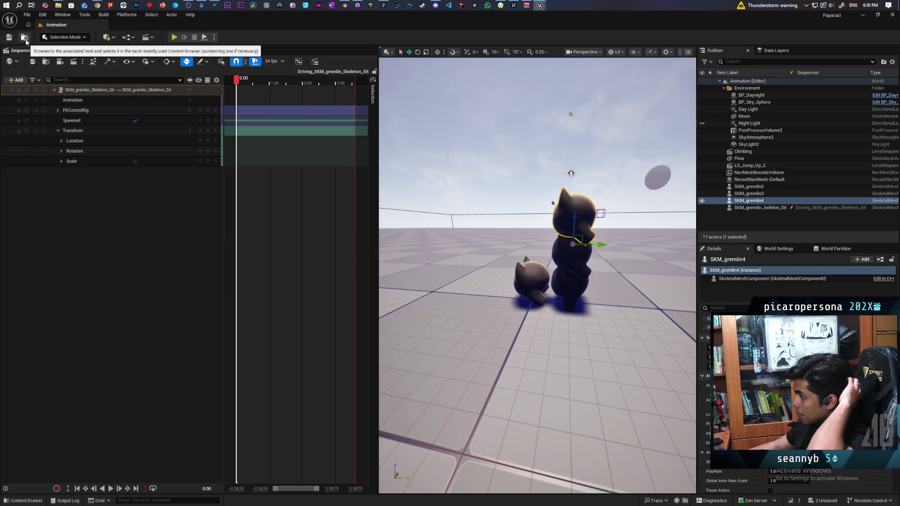
- Open the ABP_Oni animation blueprint from the Characters/Oni folder
left_click(24, 501)
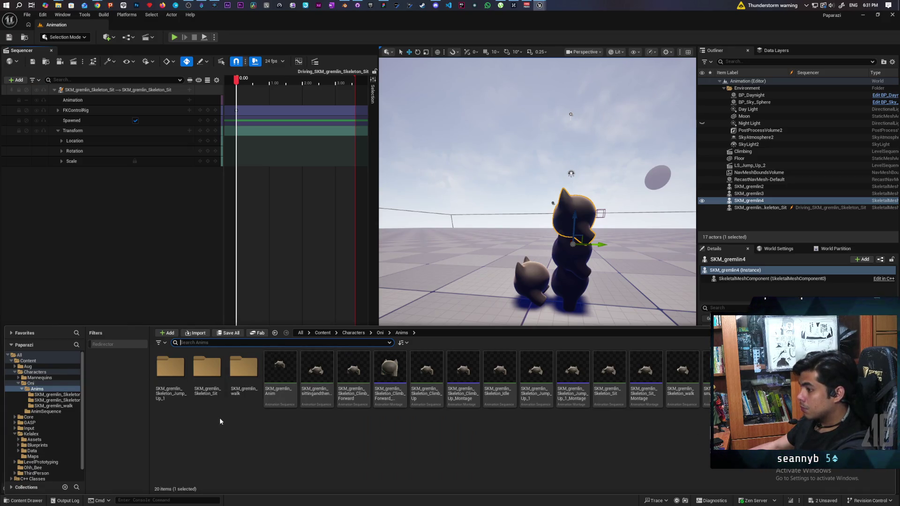
left_click(381, 333)
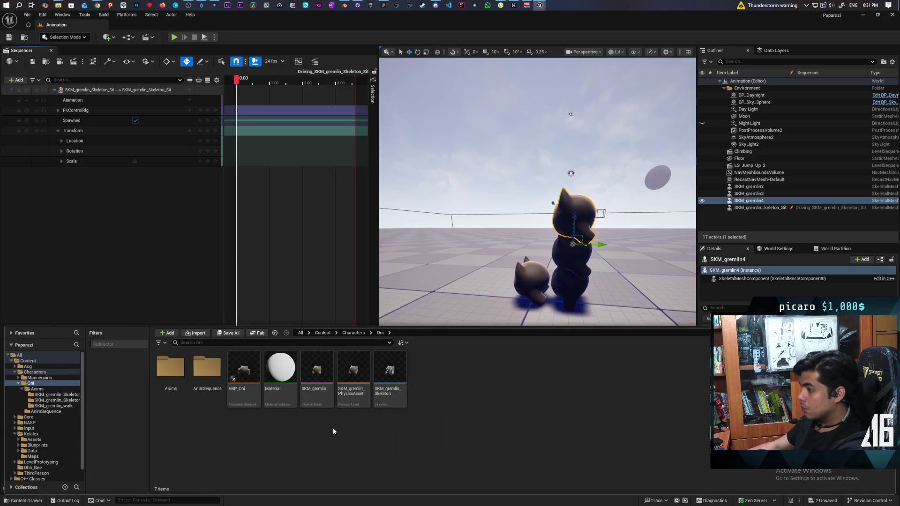
double_click(247, 373)
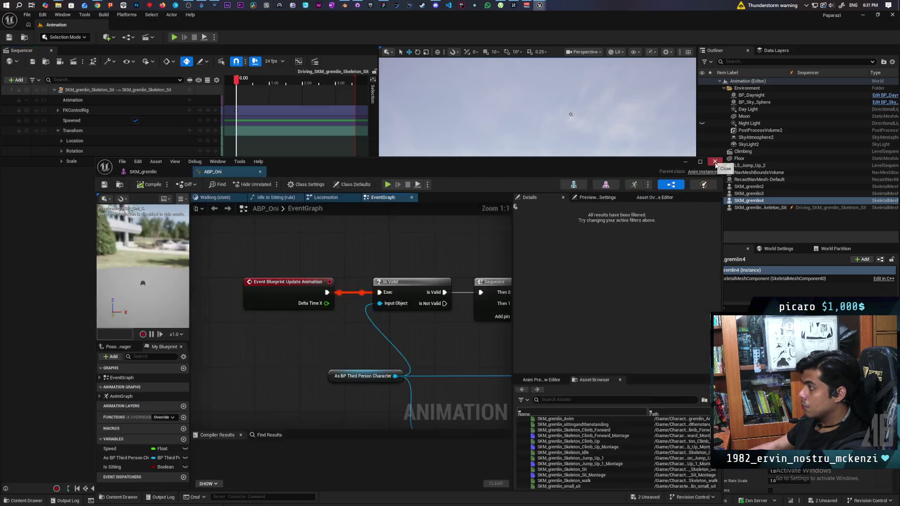
left_click(713, 162)
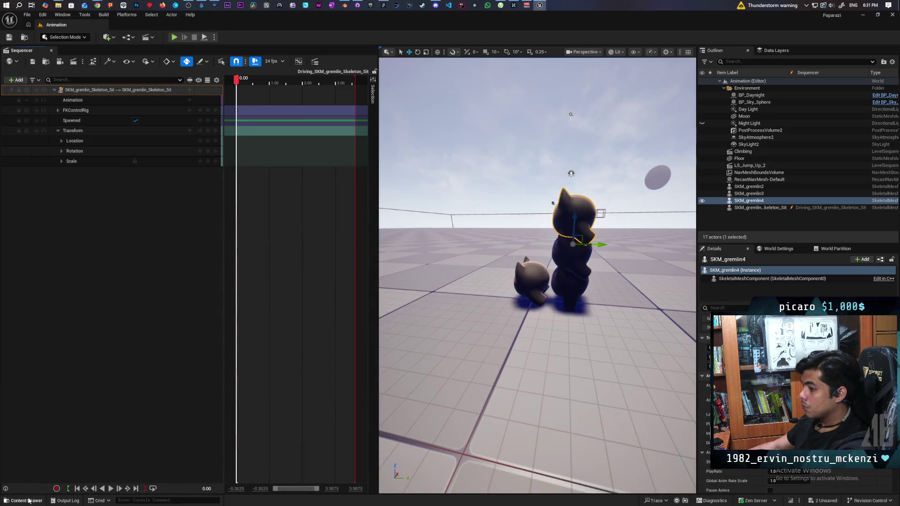
left_click(26, 500)
double_click(244, 375)
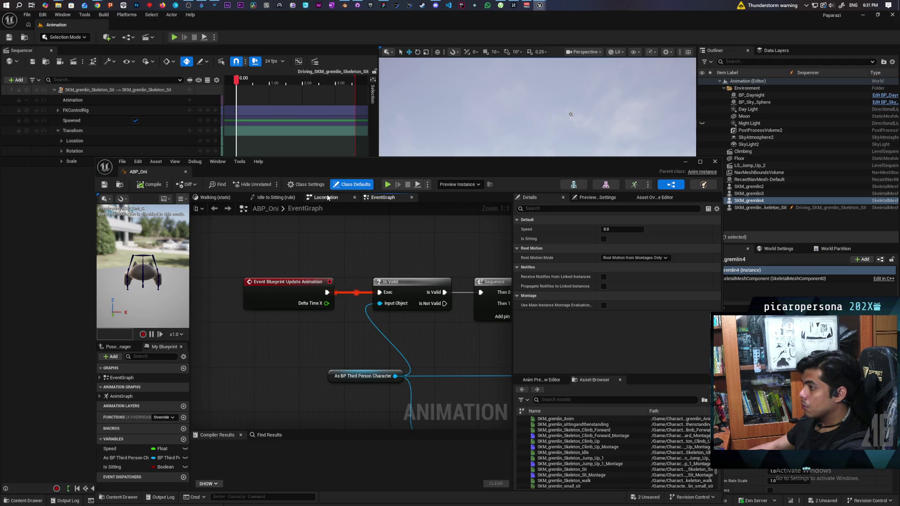
- Replace the Idle state's SKM_gremlin_Anim player with SKM_Oni_Idle and compile
left_click(328, 198)
left_click_drag(340, 324, 314, 294)
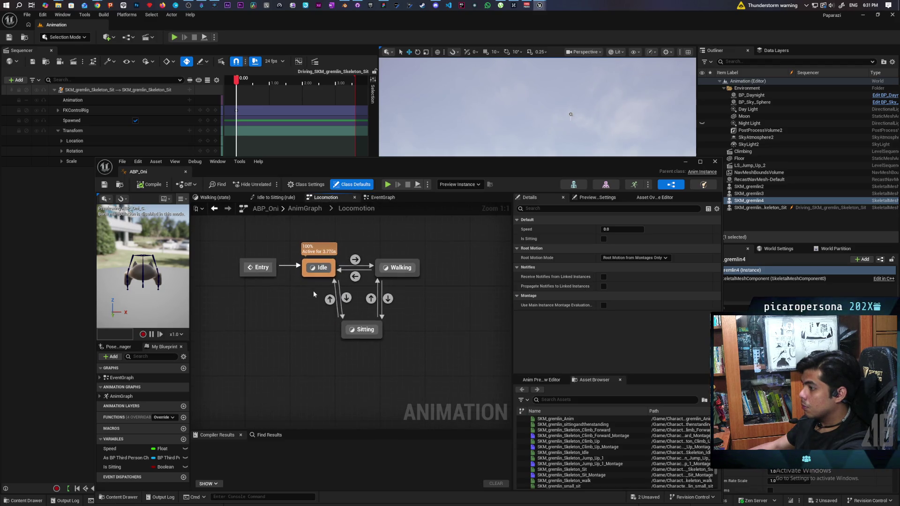
double_click(316, 268)
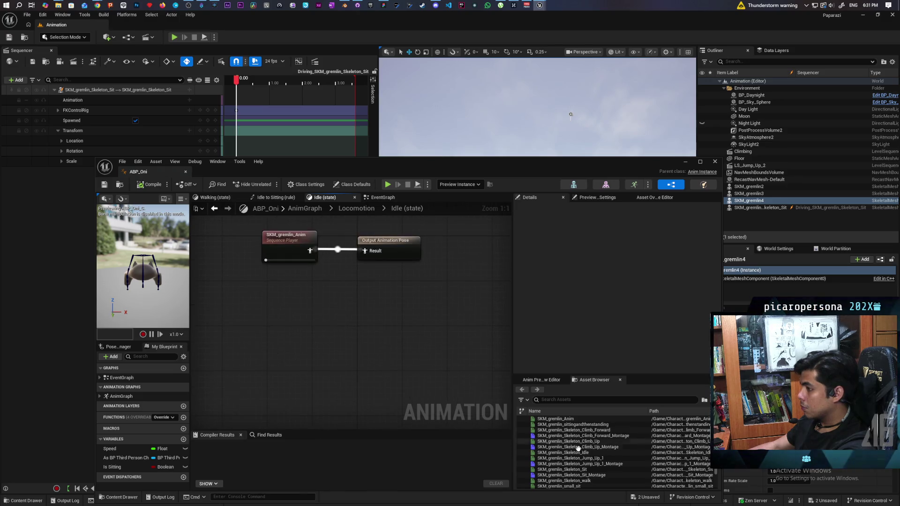
scroll(590, 473, "down", 2)
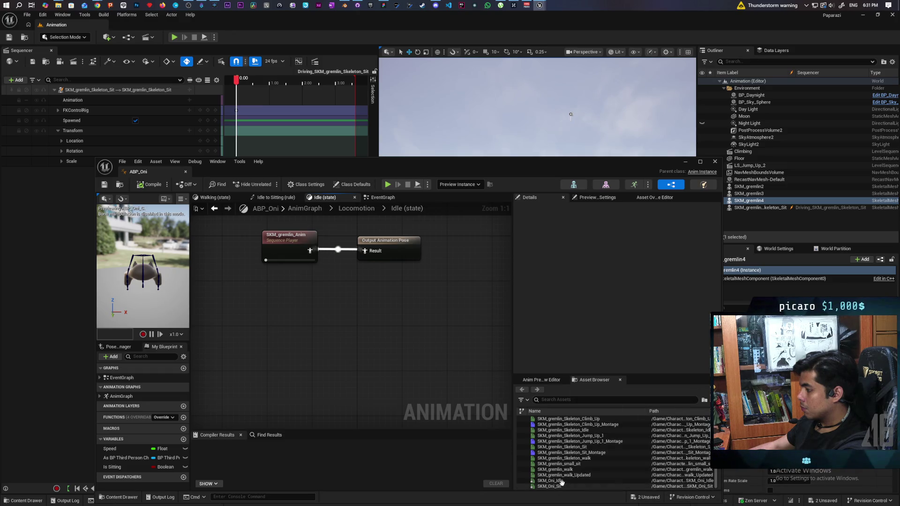
mouse_move(550, 481)
left_mouse_down()
mouse_move(328, 295)
mouse_move(364, 251)
left_mouse_up()
left_click(289, 235)
key("Delete")
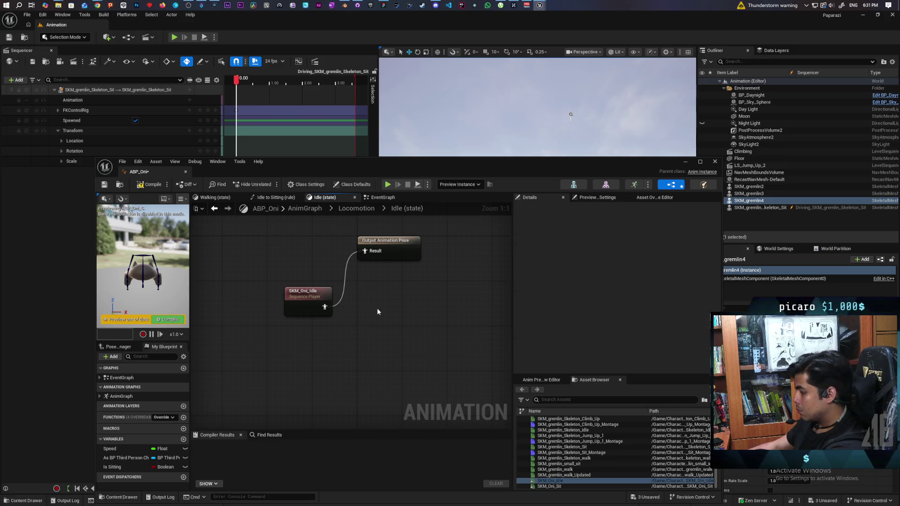
left_click(153, 186)
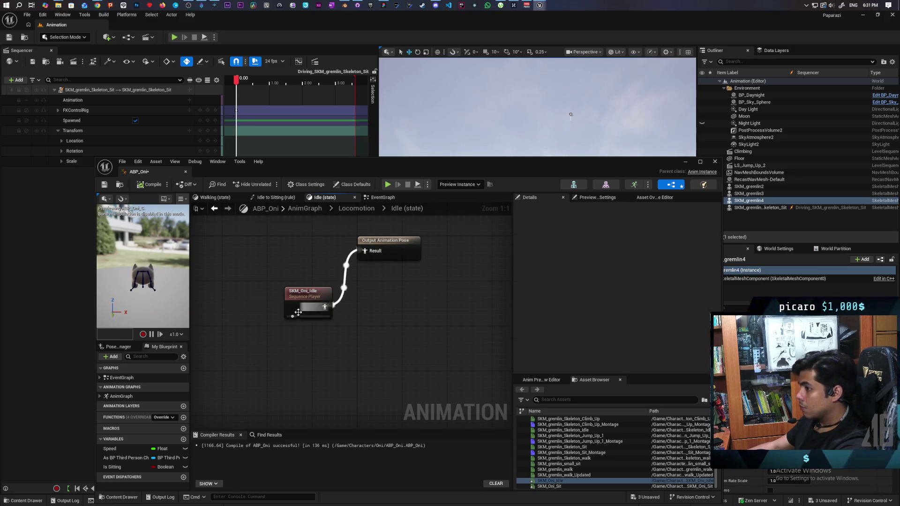
left_click_drag(315, 302, 303, 275)
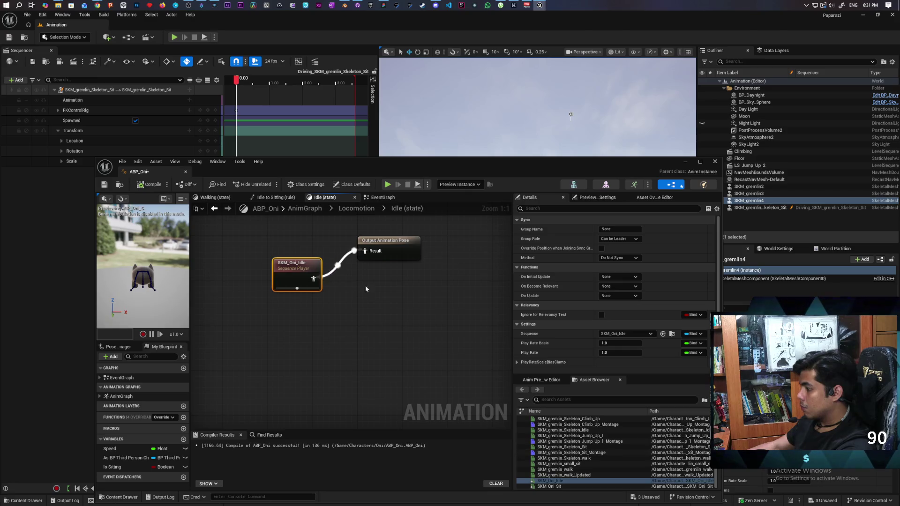
- Swap the Sitting state's SKM_gremlin_sittingandthenstanding for SKM_Oni_Sit wired to Result, compile, close
left_click(362, 209)
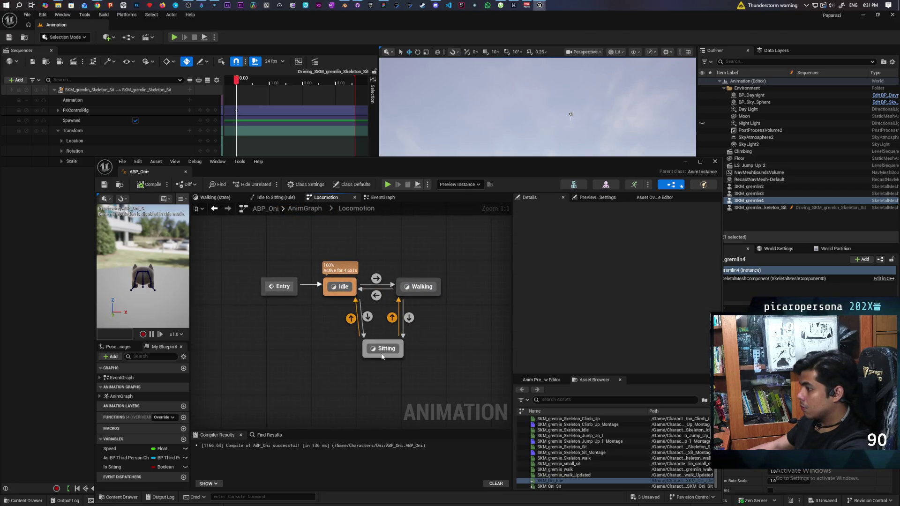
double_click(382, 347)
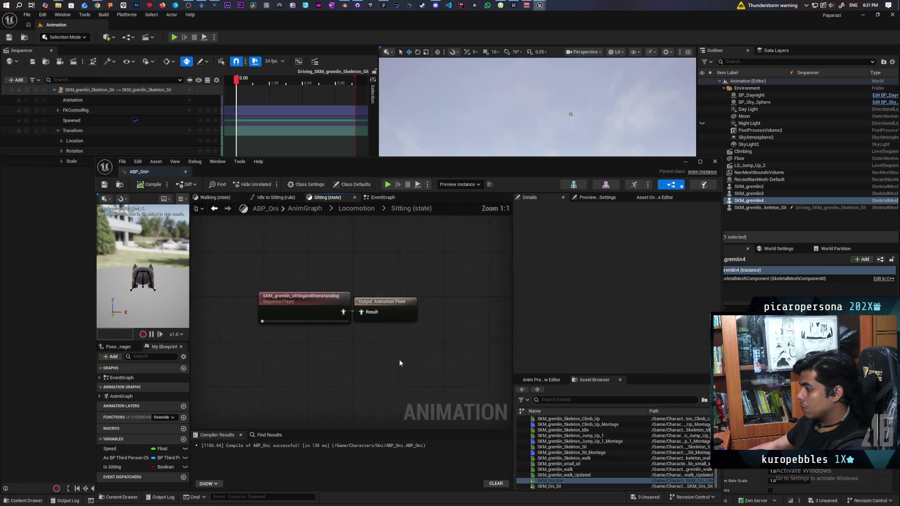
left_click(560, 487)
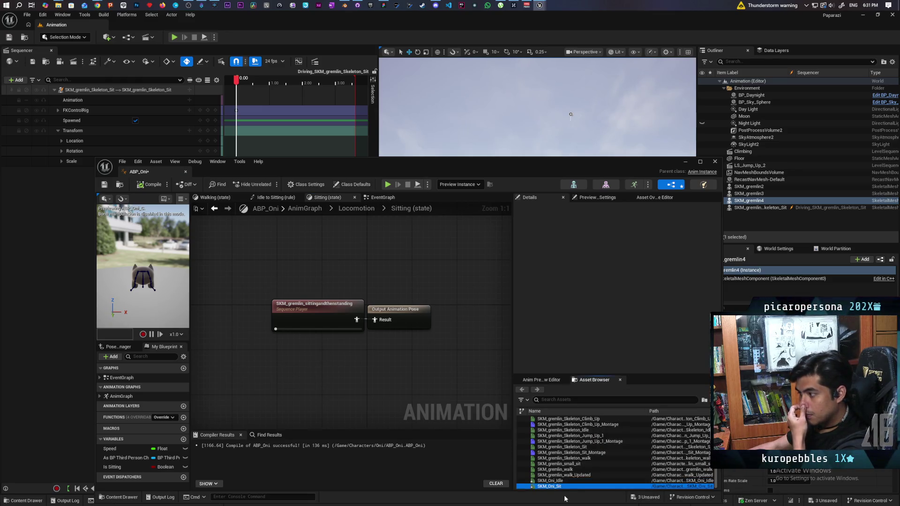
mouse_move(555, 484)
left_mouse_down()
mouse_move(464, 399)
mouse_move(299, 358)
left_mouse_up()
left_click_drag(386, 329, 375, 319)
left_click(323, 307)
key("Delete")
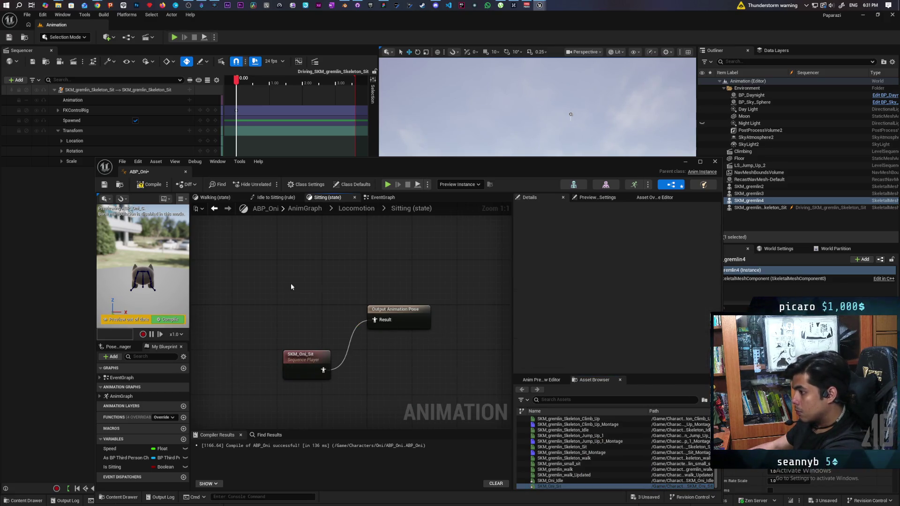
left_click(153, 186)
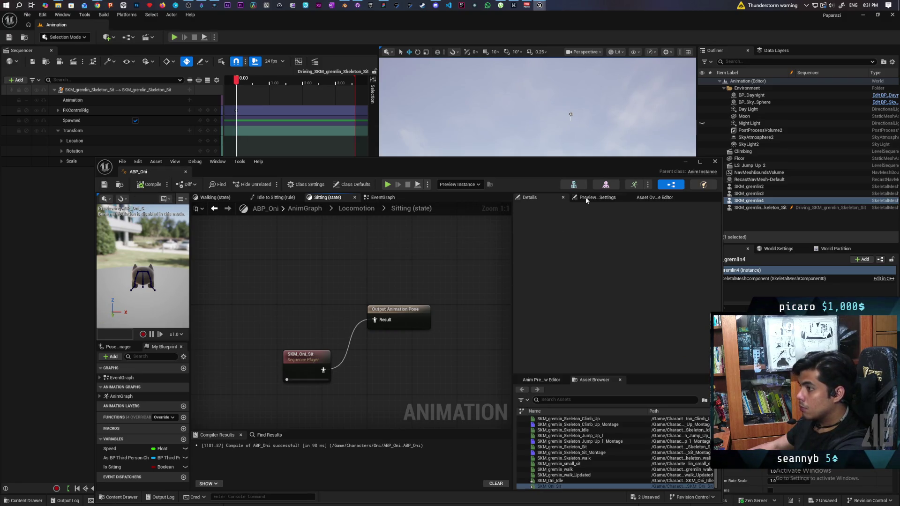
left_click(715, 162)
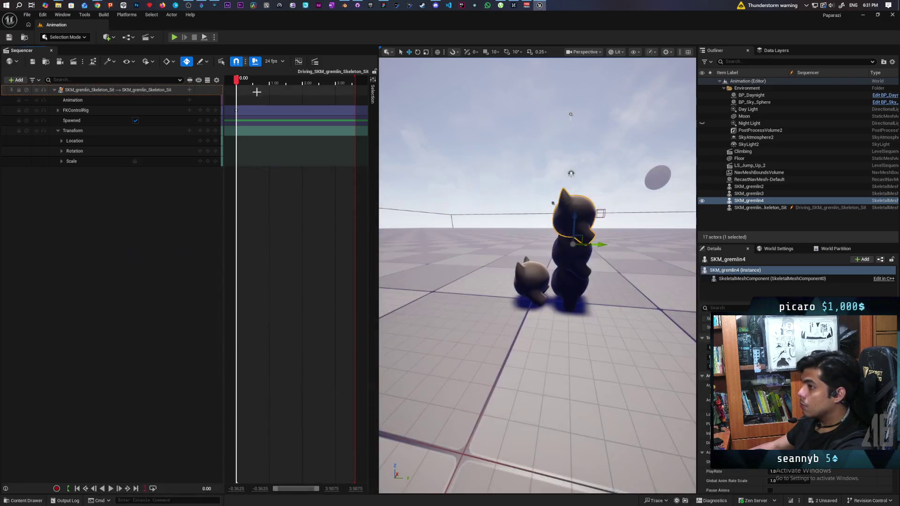
- Open the Demo level, saving pending content, and fly down to select the SKM_gremlin cat
left_click(26, 37)
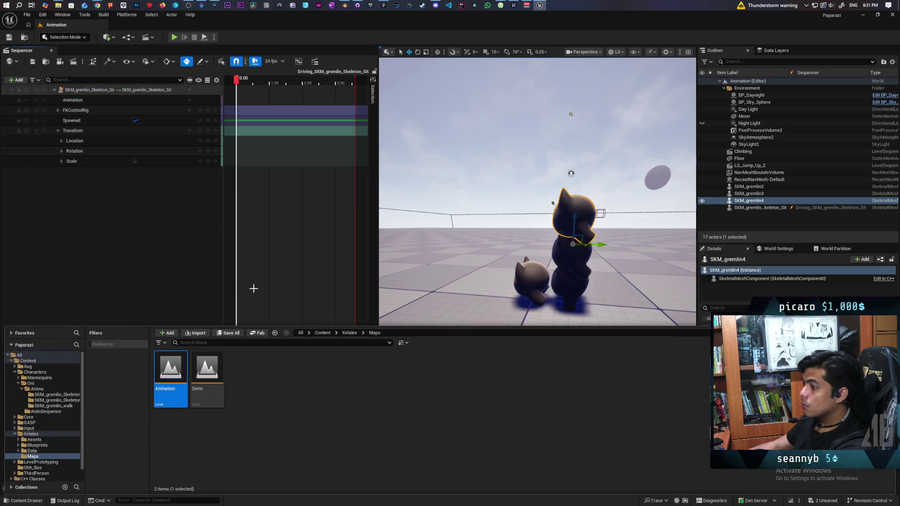
double_click(222, 365)
left_click(468, 342)
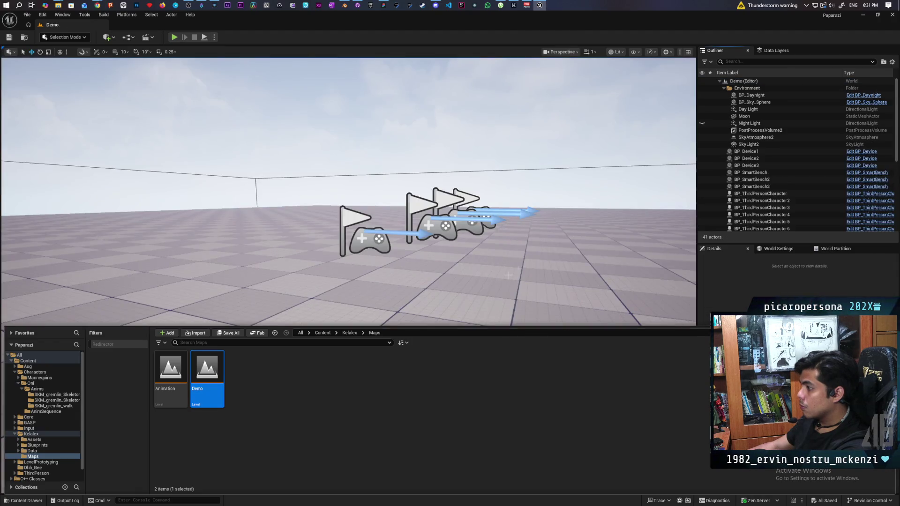
mouse_move(508, 275)
left_mouse_down()
mouse_move(597, 380)
mouse_move(282, 297)
mouse_move(474, 261)
mouse_move(498, 275)
mouse_move(438, 235)
mouse_move(605, 323)
mouse_move(509, 355)
mouse_move(459, 300)
mouse_move(487, 272)
mouse_move(464, 237)
mouse_move(426, 252)
left_mouse_up()
mouse_move(413, 293)
left_mouse_down()
mouse_move(372, 305)
mouse_move(555, 309)
left_mouse_up()
left_click(461, 291)
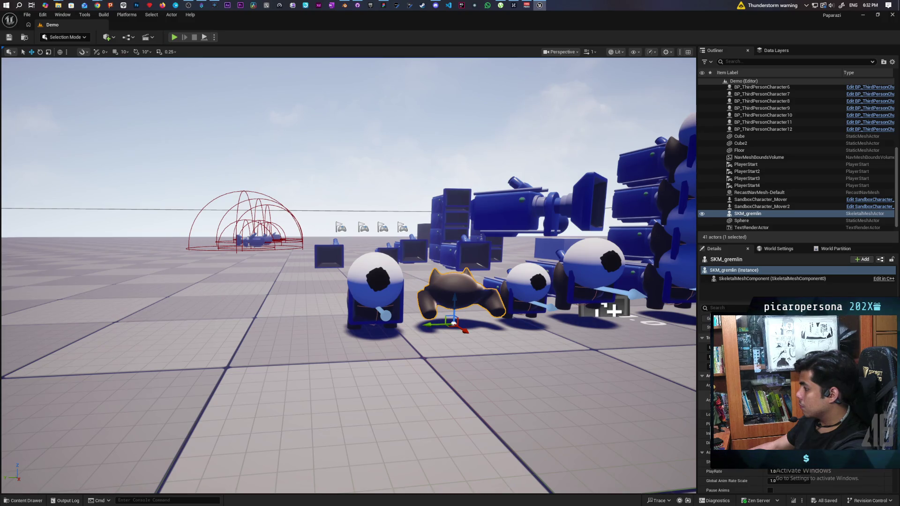
- Assign the cat a different Animation to Play and save the Demo level
left_click(825, 400)
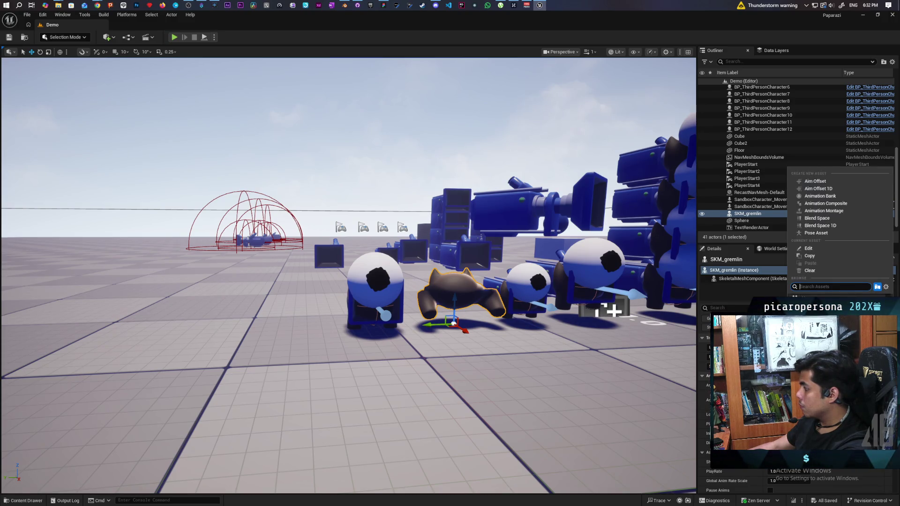
left_click(825, 324)
mouse_move(676, 383)
left_mouse_down()
mouse_move(628, 361)
mouse_move(578, 383)
left_mouse_up()
key("ctrl+s")
- Open BP_ThirdPersonCharacter from the ThirdPerson/Blueprints folder
left_click(24, 500)
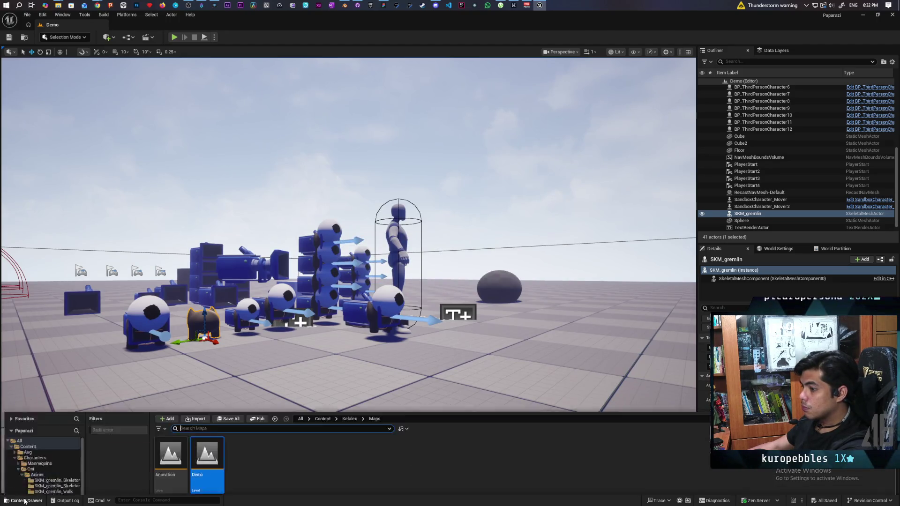
left_click(323, 334)
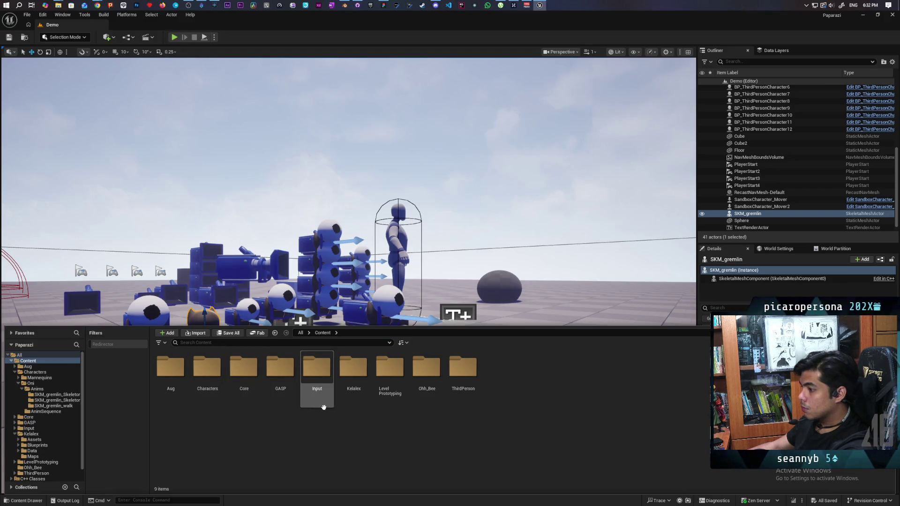
double_click(206, 375)
left_click(210, 375)
left_click(323, 333)
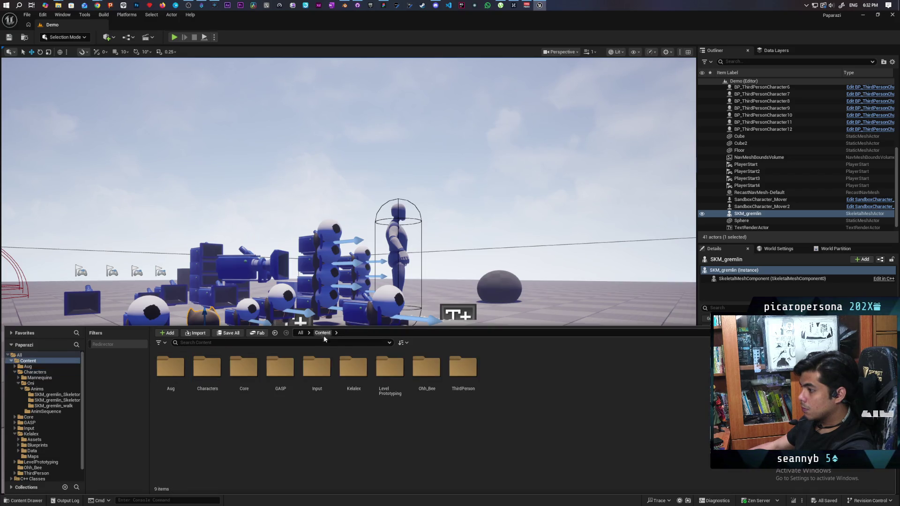
double_click(459, 372)
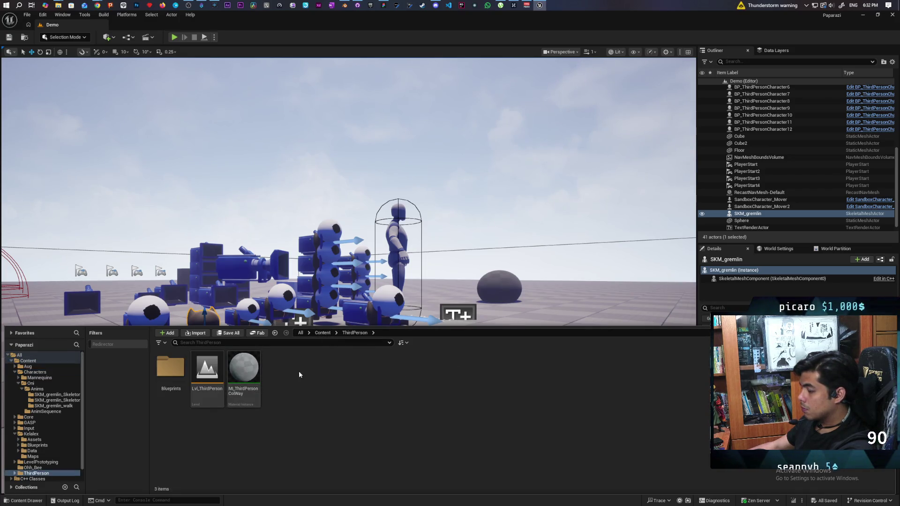
double_click(181, 382)
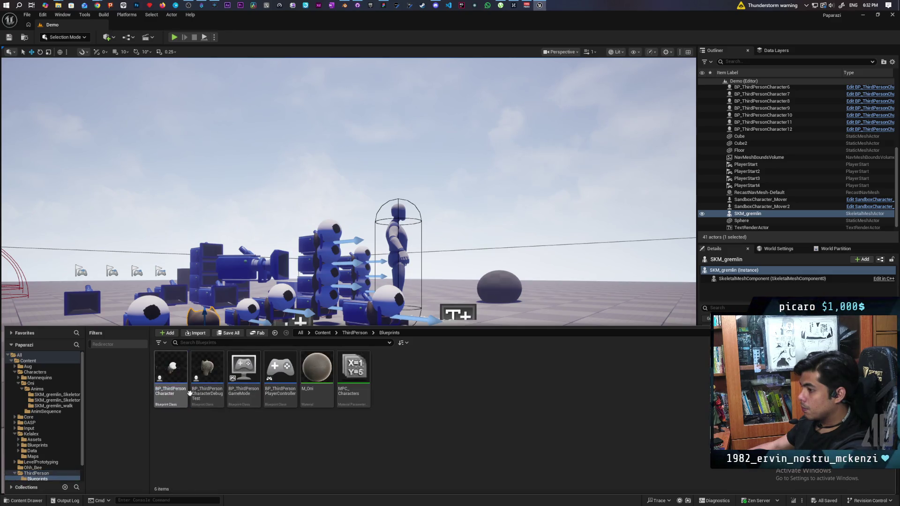
left_click(173, 366)
double_click(173, 367)
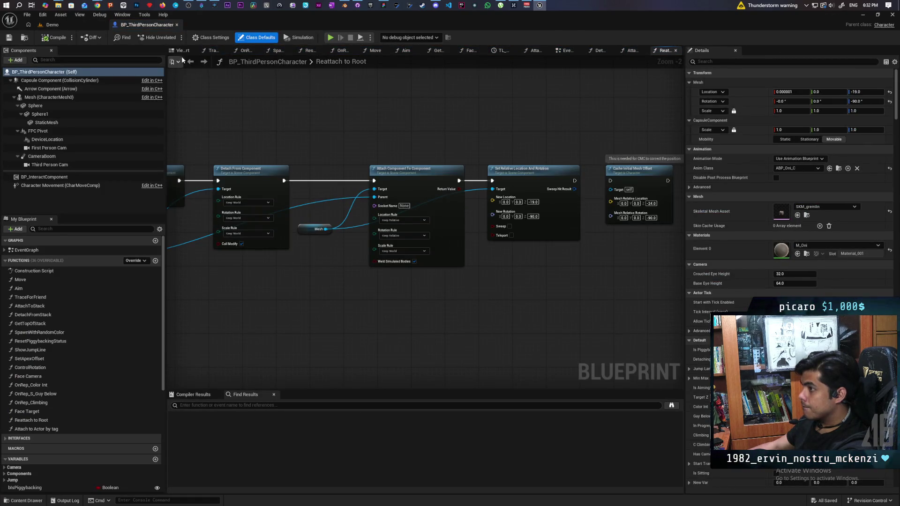
- Select the character's Sphere component and shrink its scale to 0.2775
left_click(182, 51)
key("f")
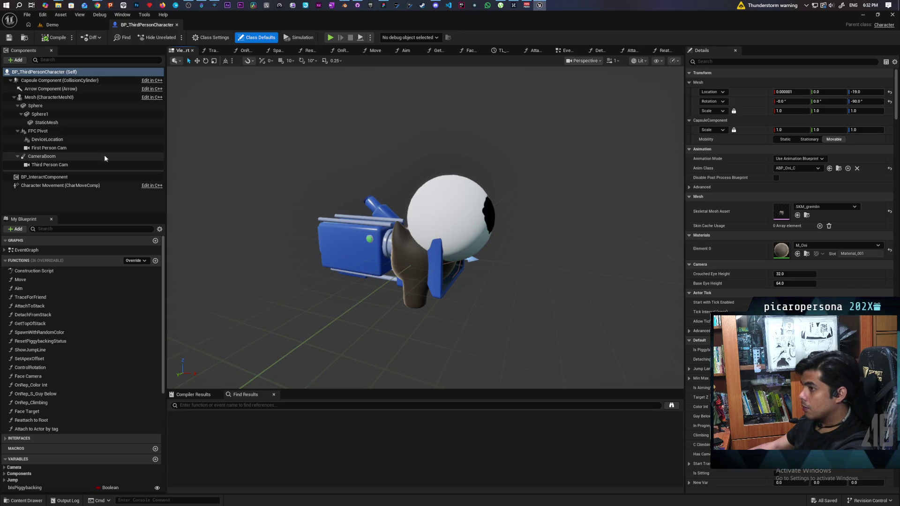
left_click(41, 106)
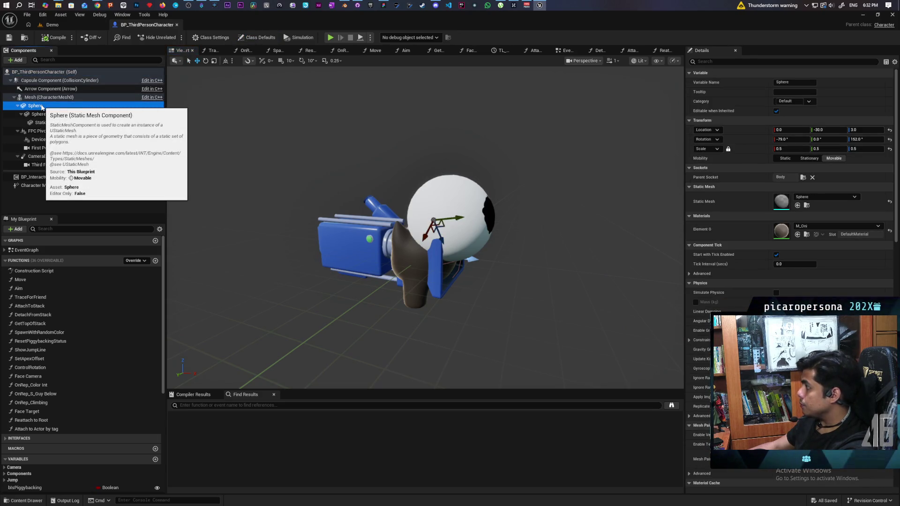
left_click(40, 98)
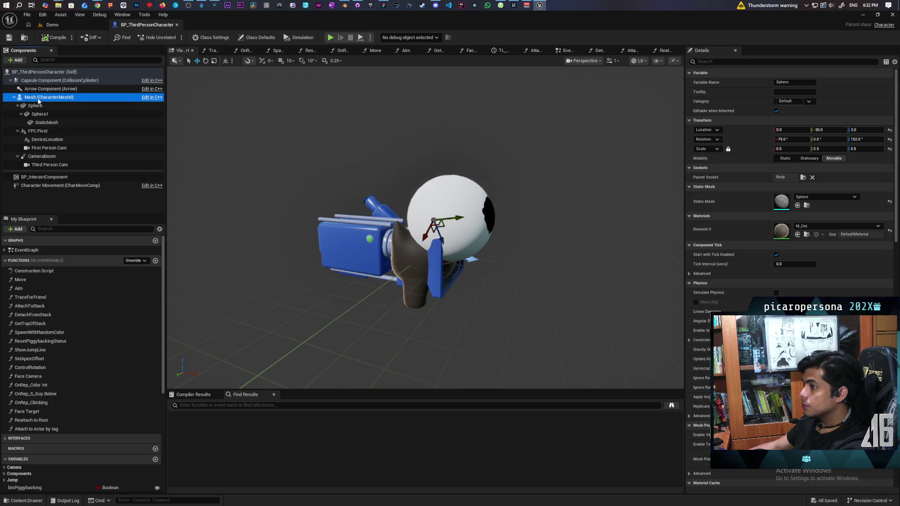
left_click(37, 106)
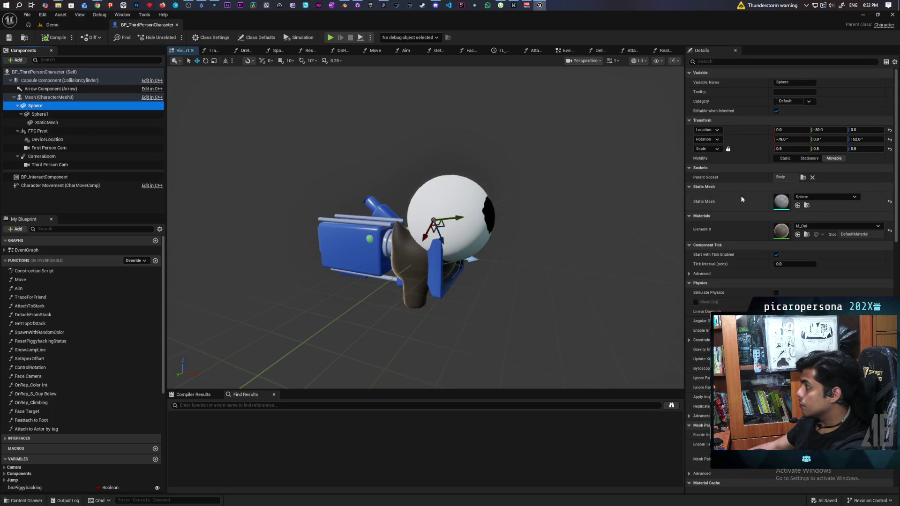
left_click_drag(779, 148, 761, 148)
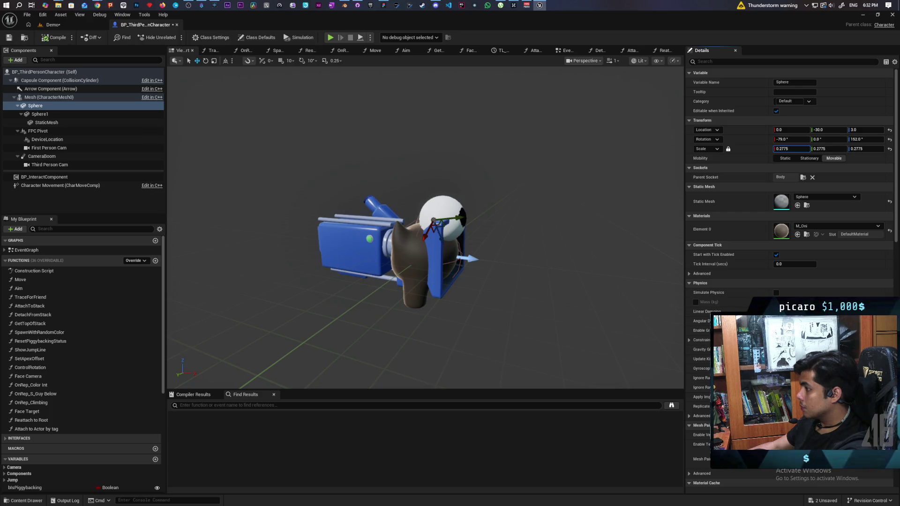
- Reset the Sphere's location and rotation, then move and rotate it (about -96.8° X) into the blue box
mouse_move(422, 281)
left_mouse_down()
mouse_move(469, 281)
mouse_move(450, 305)
mouse_move(450, 328)
left_mouse_up()
mouse_move(450, 282)
left_mouse_down()
mouse_move(457, 244)
mouse_move(476, 283)
mouse_move(789, 206)
left_mouse_up()
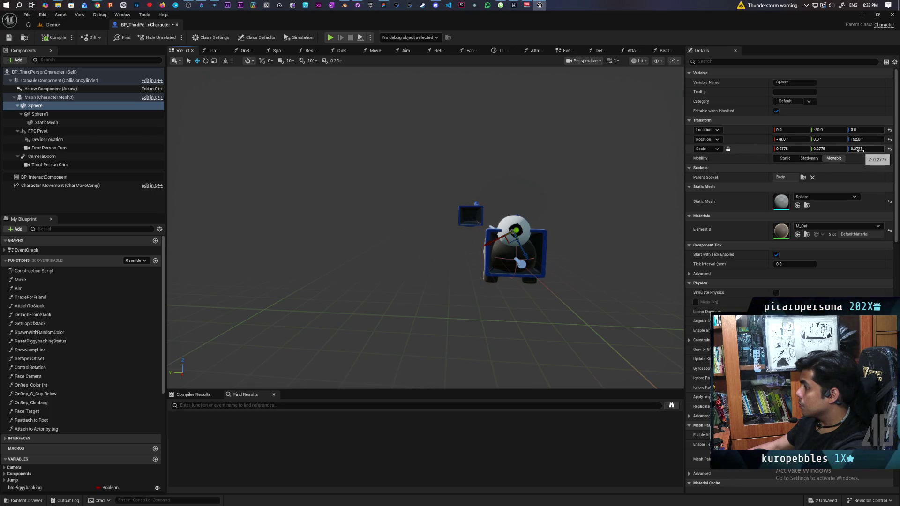
left_click(889, 131)
left_click(889, 139)
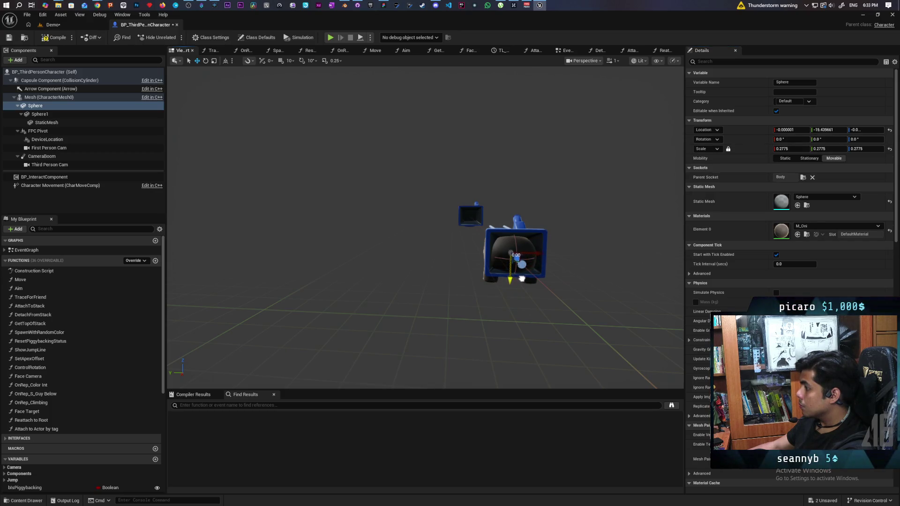
mouse_move(517, 256)
left_mouse_down()
mouse_move(426, 253)
mouse_move(421, 225)
left_mouse_up()
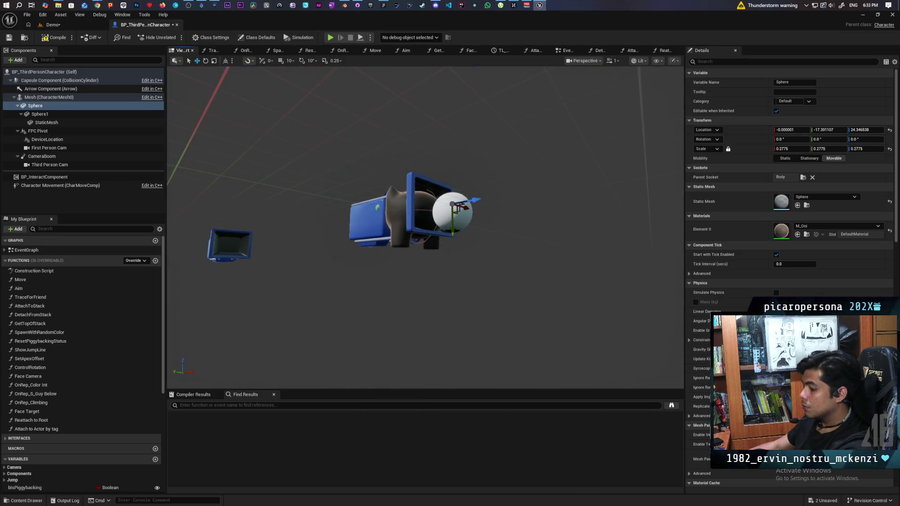
key("e")
mouse_move(487, 206)
left_mouse_down()
mouse_move(490, 194)
mouse_move(464, 162)
mouse_move(448, 165)
left_mouse_up()
mouse_move(422, 281)
left_mouse_down()
mouse_move(448, 250)
mouse_move(452, 260)
mouse_move(422, 262)
mouse_move(473, 254)
left_mouse_up()
key("w")
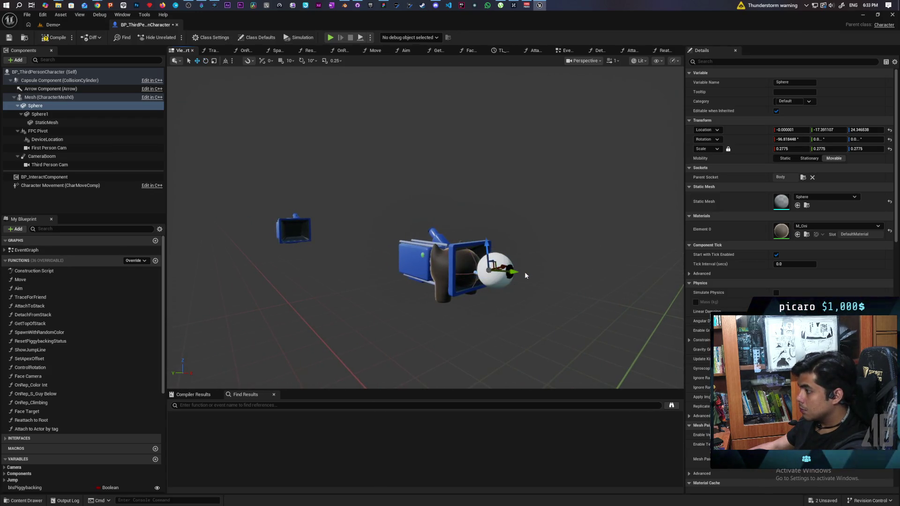
left_click_drag(513, 270, 480, 270)
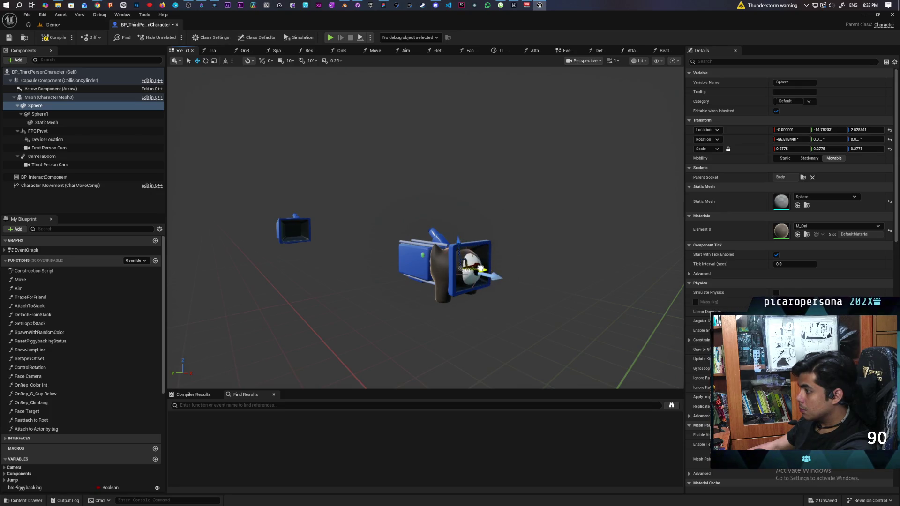
- Inspect the seated Sphere up close, select Sphere1, and return to the Demo level
mouse_move(530, 306)
left_mouse_down()
mouse_move(652, 306)
mouse_move(661, 282)
mouse_move(600, 256)
left_mouse_up()
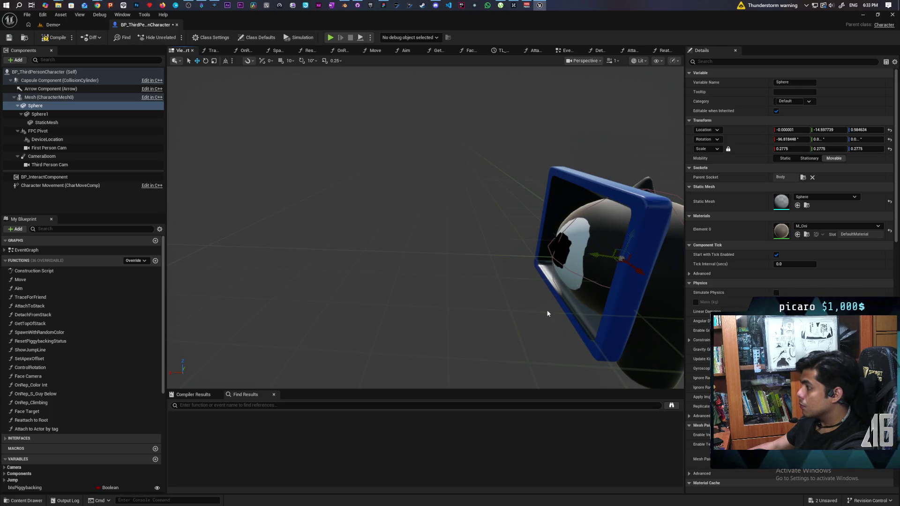
key("f")
mouse_move(547, 313)
left_mouse_down()
mouse_move(483, 313)
mouse_move(636, 291)
left_mouse_up()
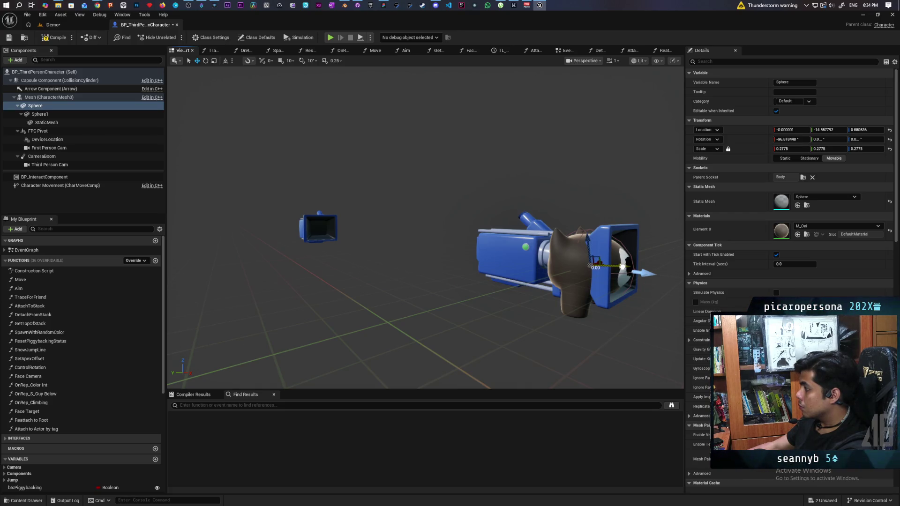
left_click(624, 266)
scroll(623, 266, "down", 4)
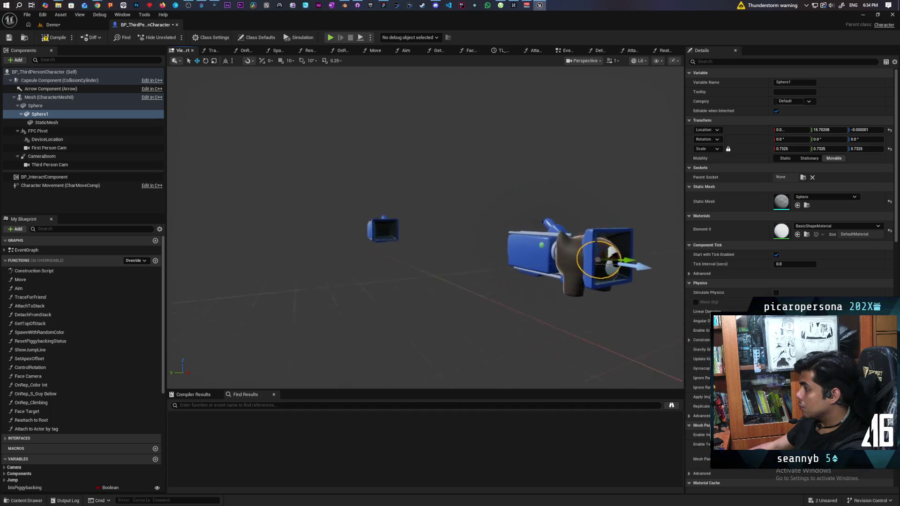
scroll(623, 265, "up", 2)
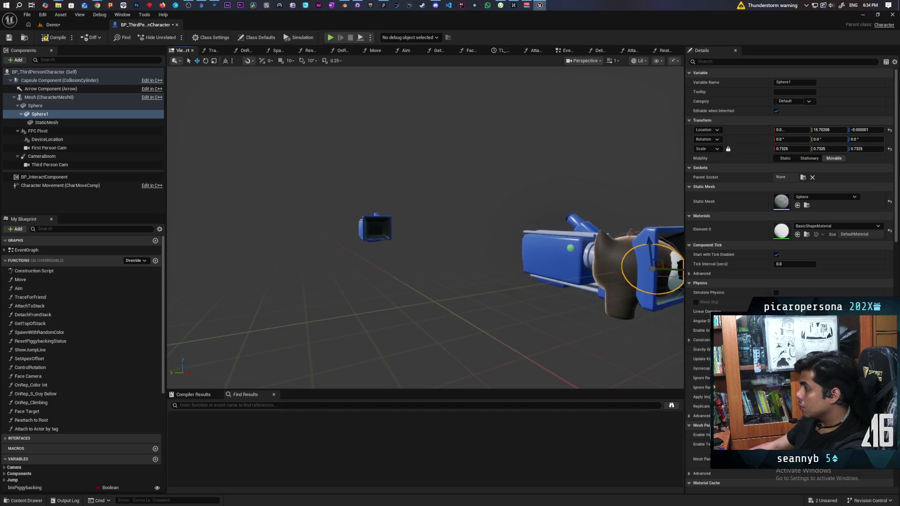
left_click(62, 27)
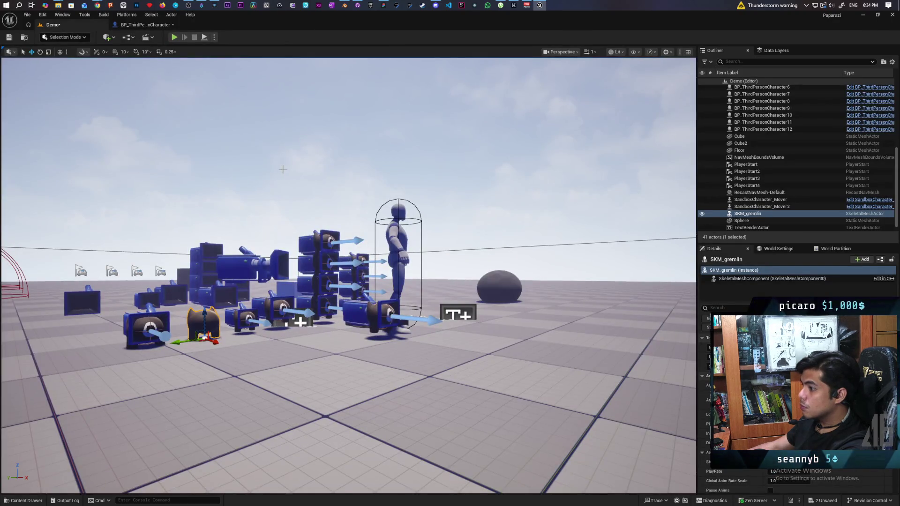
key("w")
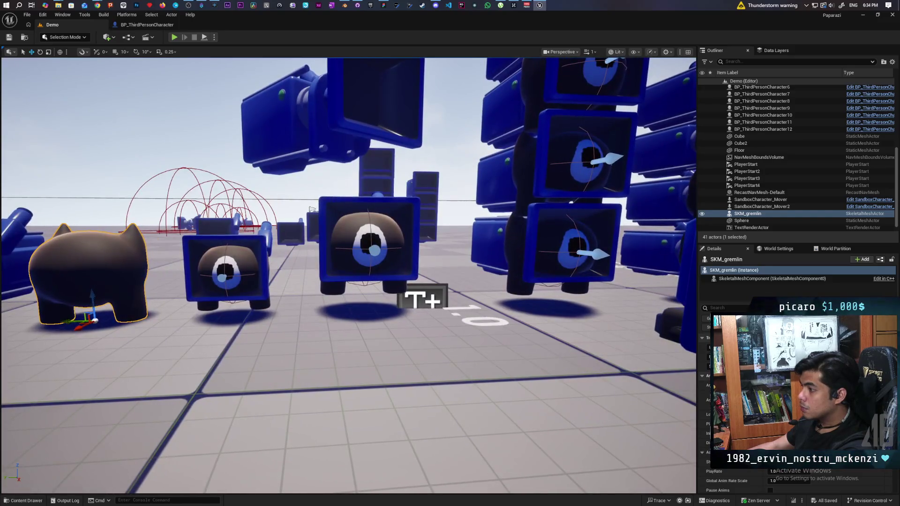
key("w")
key("s")
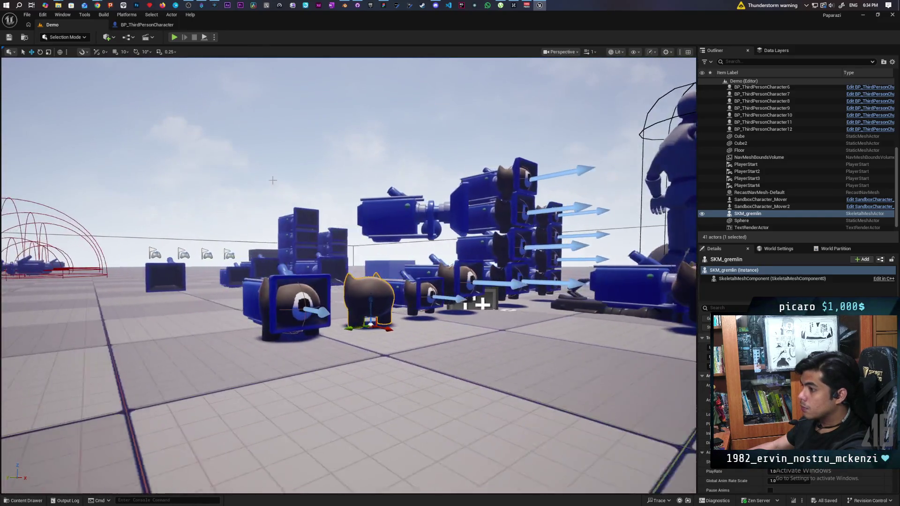
key("a")
left_click(175, 37)
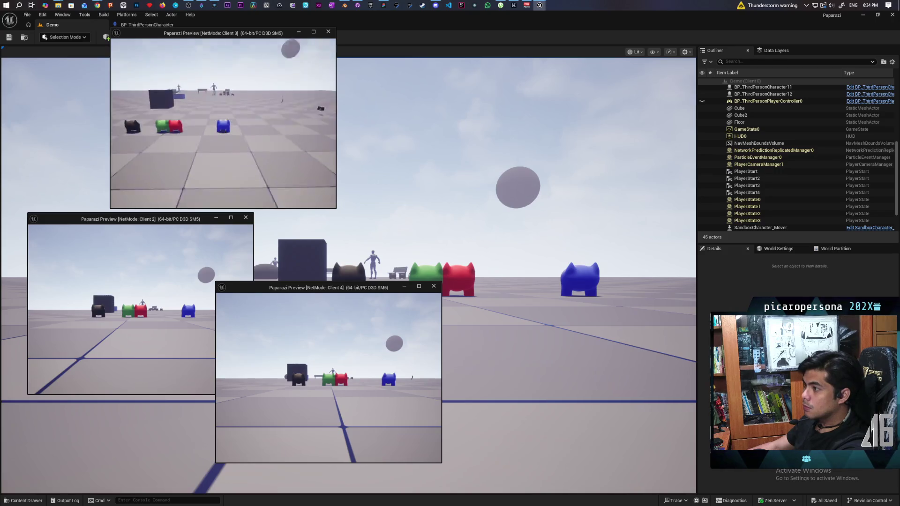
key("w")
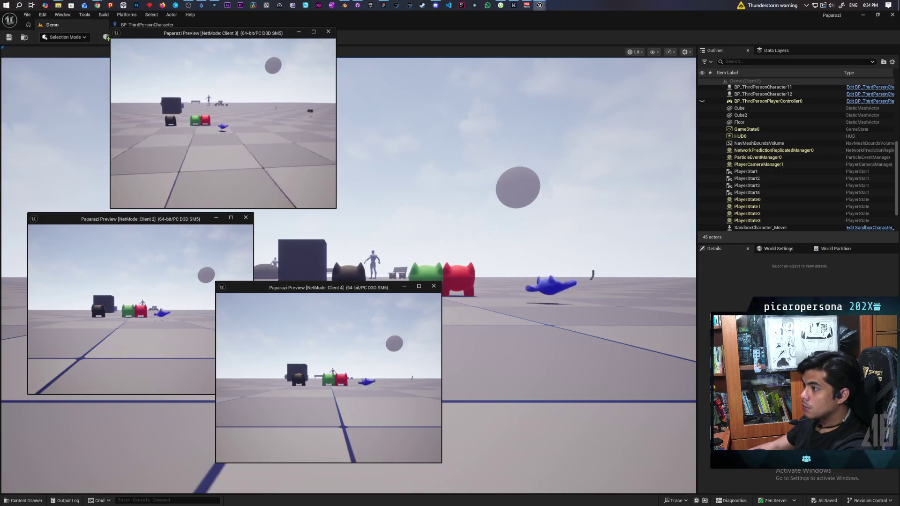
key("w")
key("Escape")
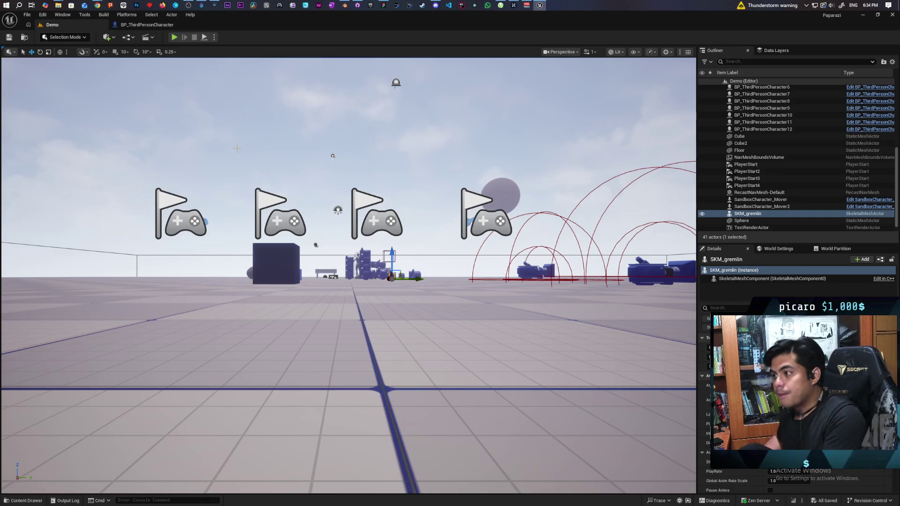
- Browse the Content Drawer to Content > Characters > Oni, then switch back to the Demo tab
left_click(155, 25)
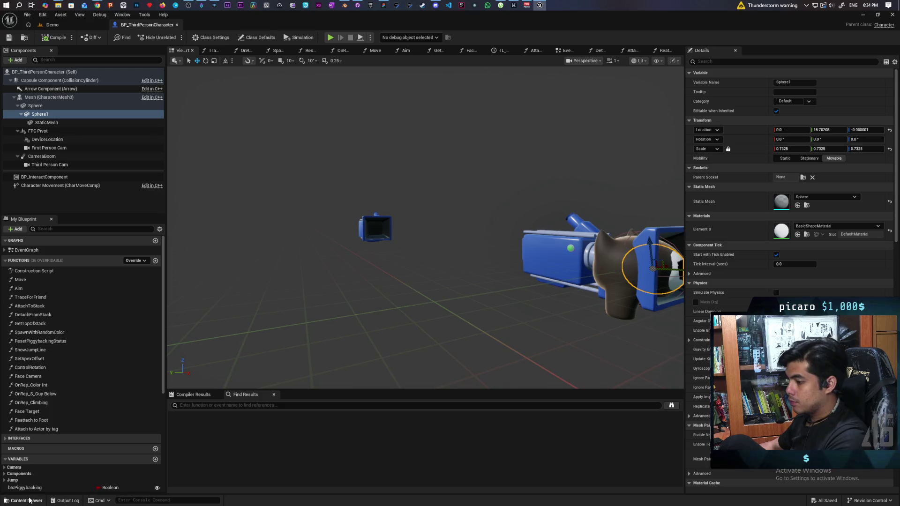
left_click(27, 501)
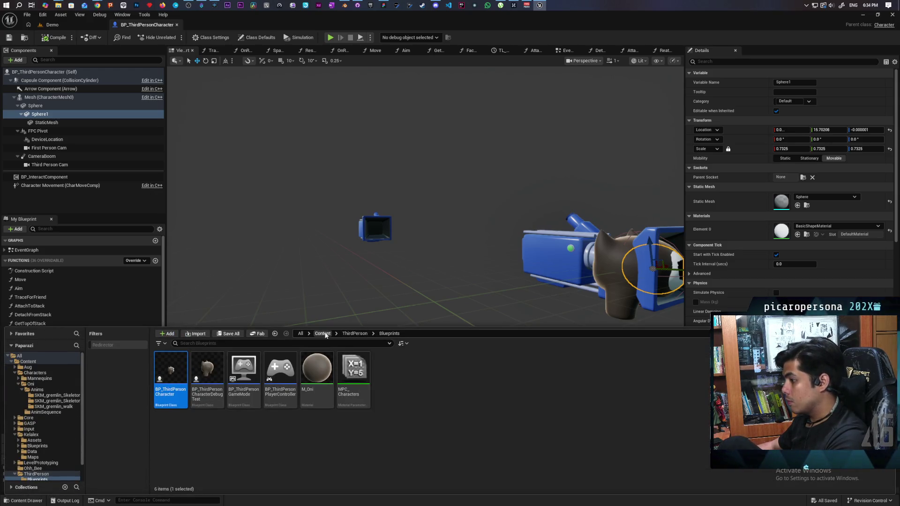
left_click(323, 333)
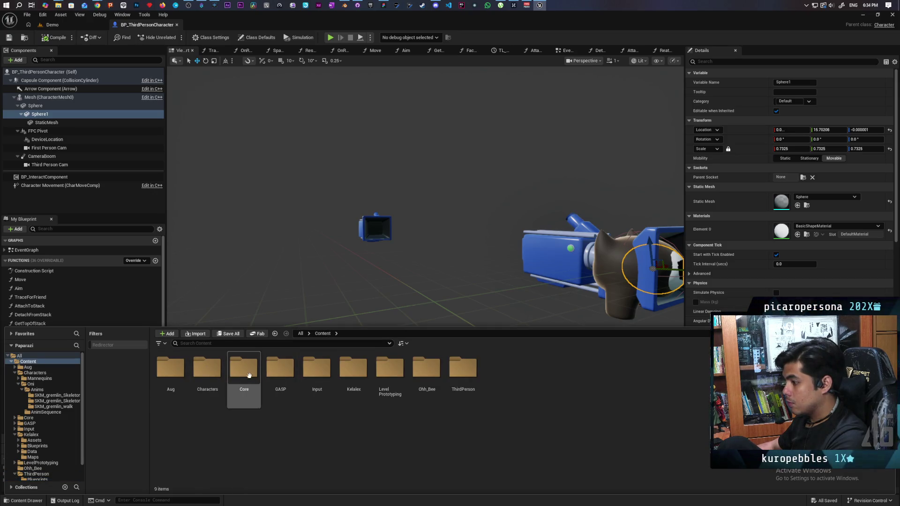
left_click(215, 371)
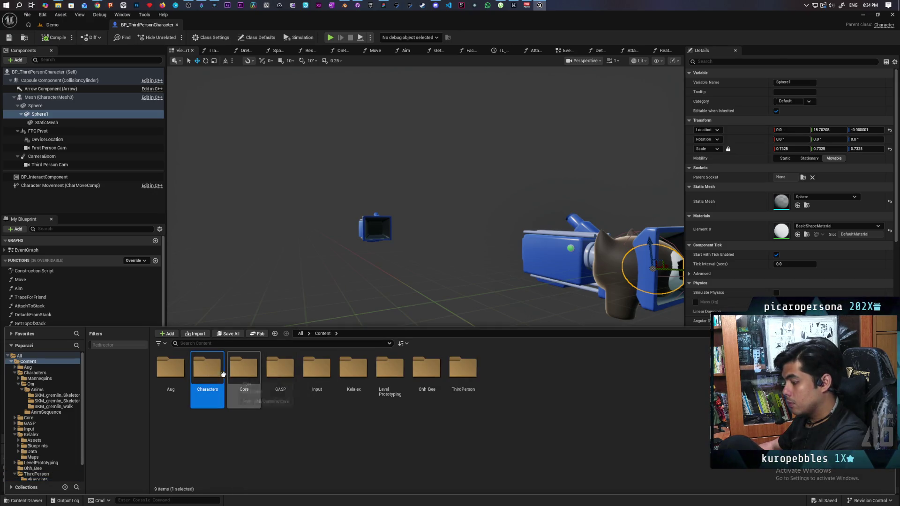
double_click(209, 368)
double_click(213, 369)
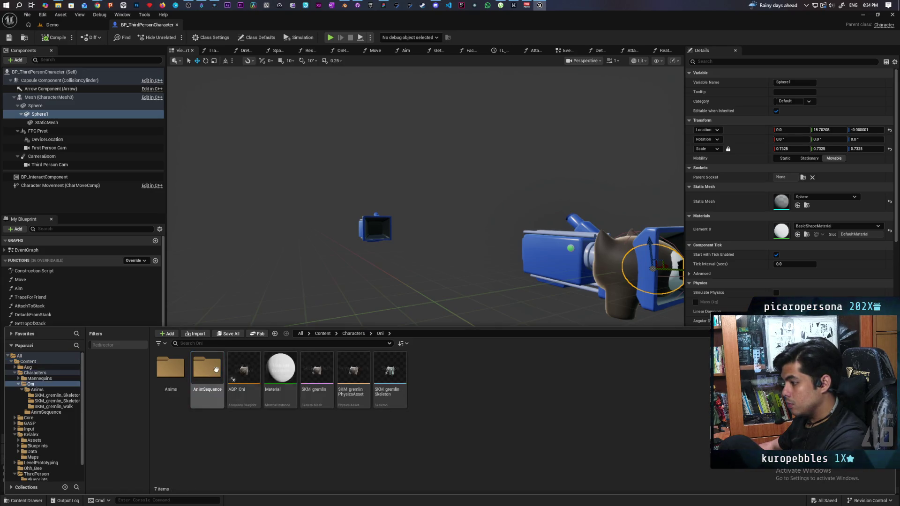
left_click(52, 24)
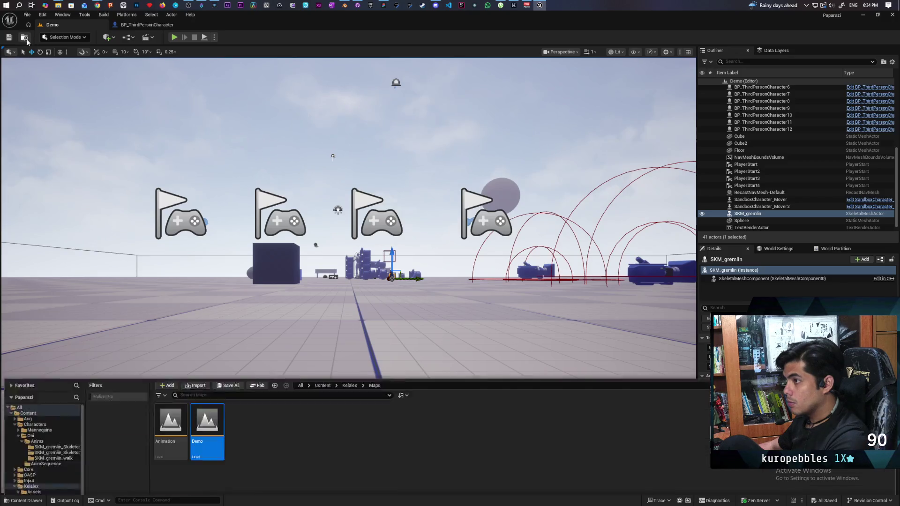
- Load the Animation level and browse back to the Characters/Oni folder
double_click(170, 368)
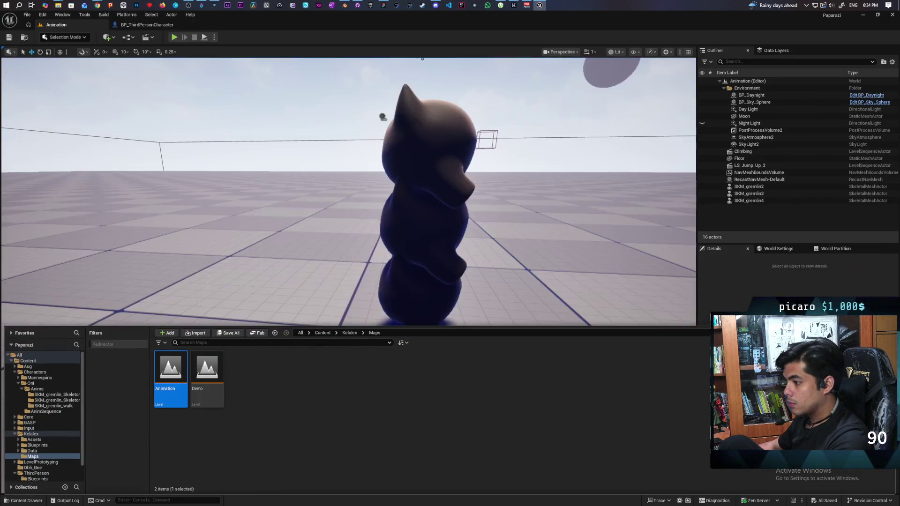
key("ctrl+space")
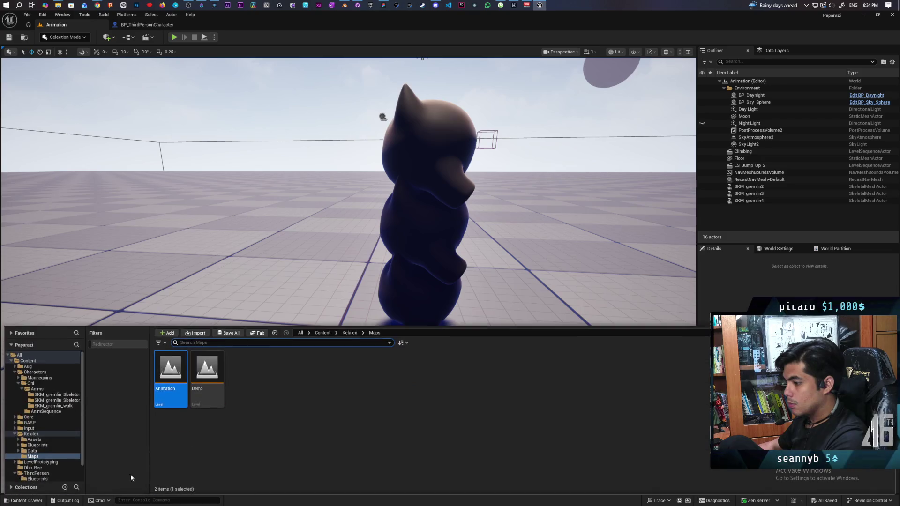
left_click(322, 333)
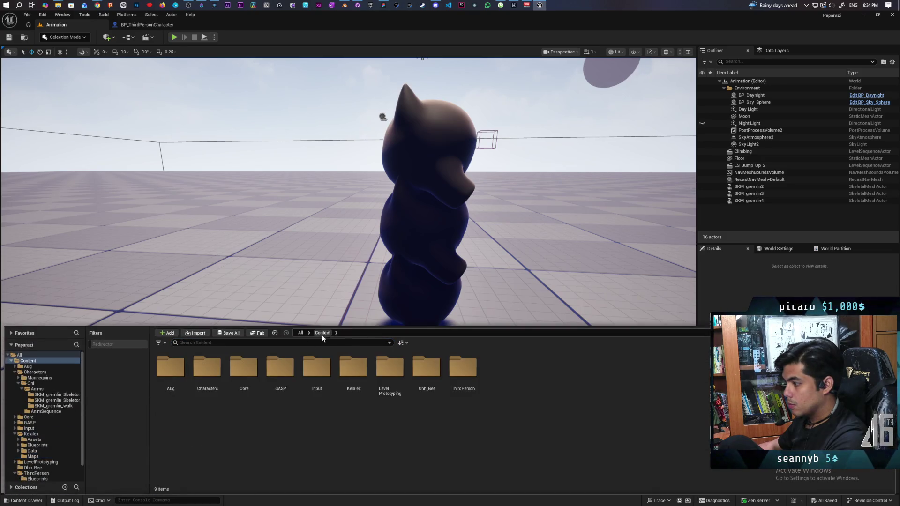
double_click(204, 378)
left_click(209, 375)
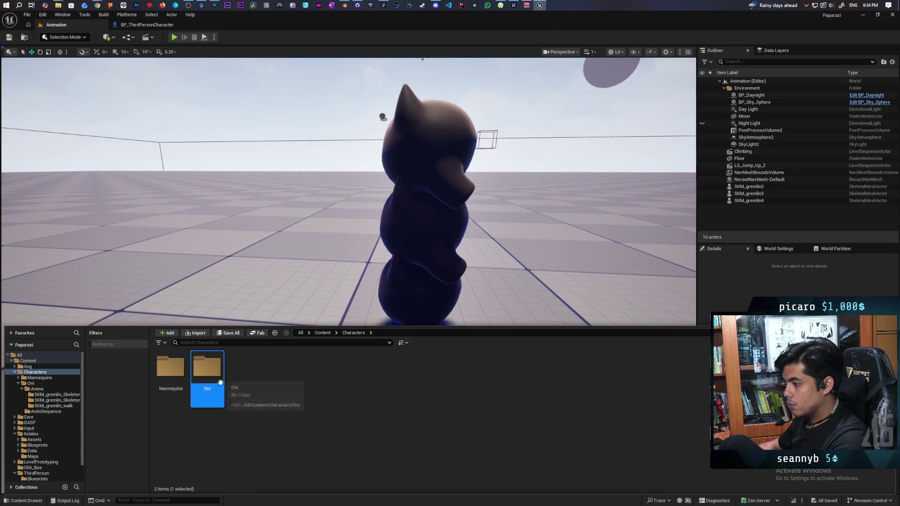
double_click(213, 373)
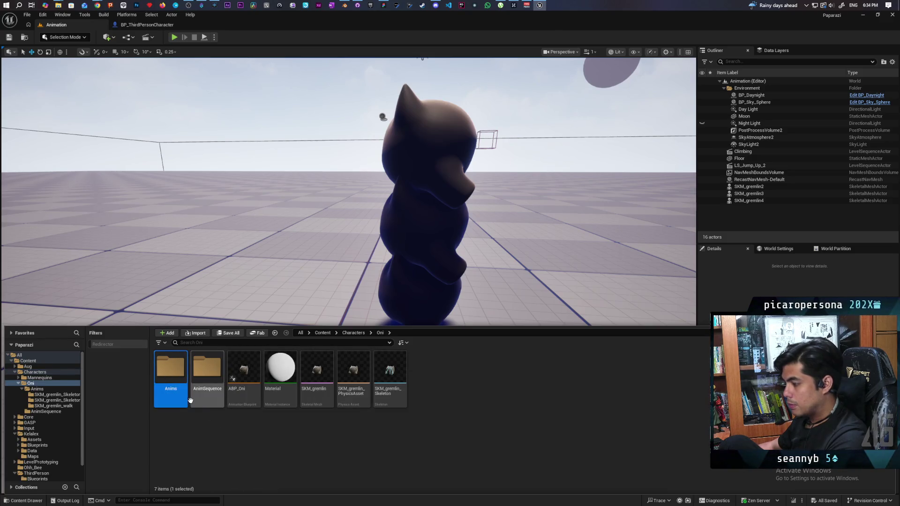
- Open Driving_SKM_gremlin_walk from Oni/Anims/SKM_gremlin_walk in Sequencer
double_click(207, 368)
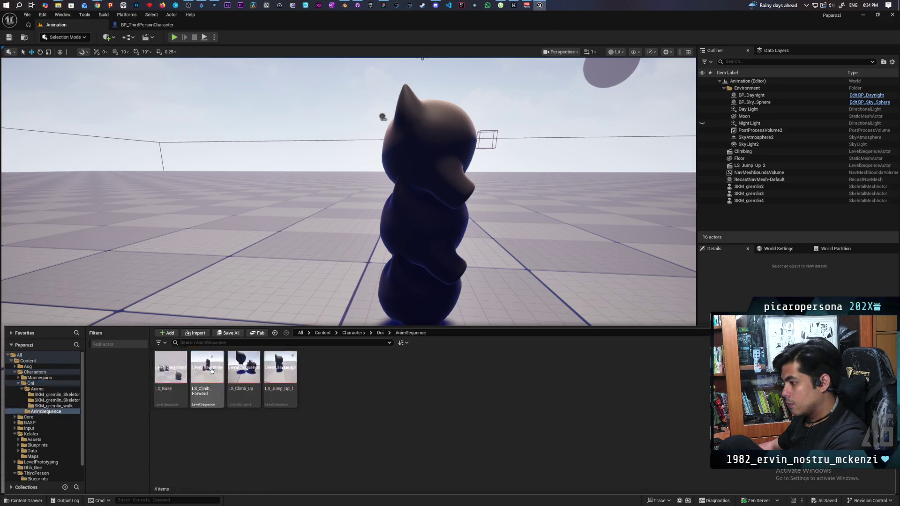
left_click(379, 334)
double_click(186, 404)
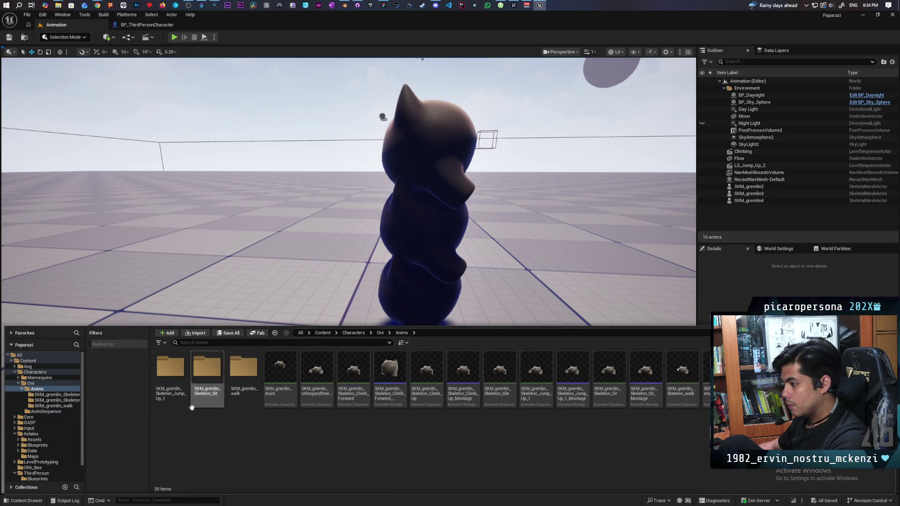
double_click(252, 397)
double_click(177, 370)
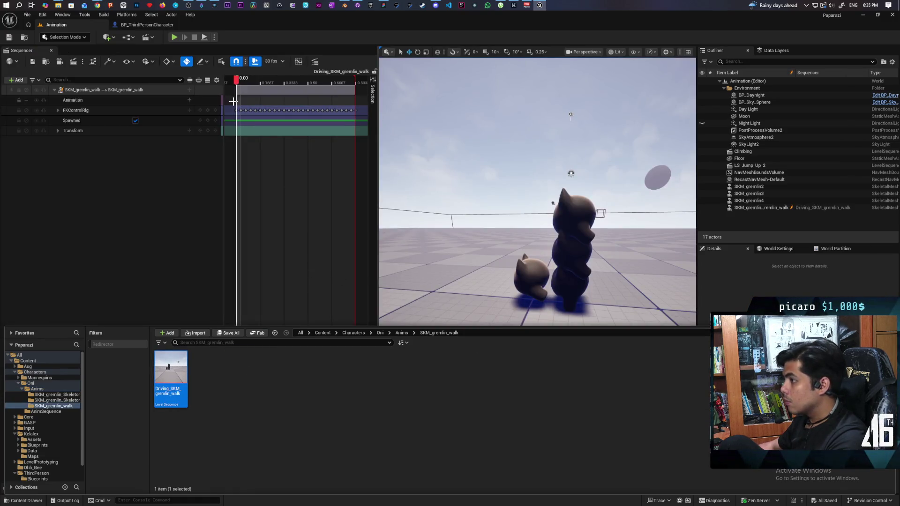
- Scrub the gremlin walk sequence and inspect its FKControlRig and Transform tracks
mouse_move(237, 97)
left_mouse_down()
mouse_move(284, 97)
mouse_move(364, 119)
mouse_move(240, 125)
left_mouse_up()
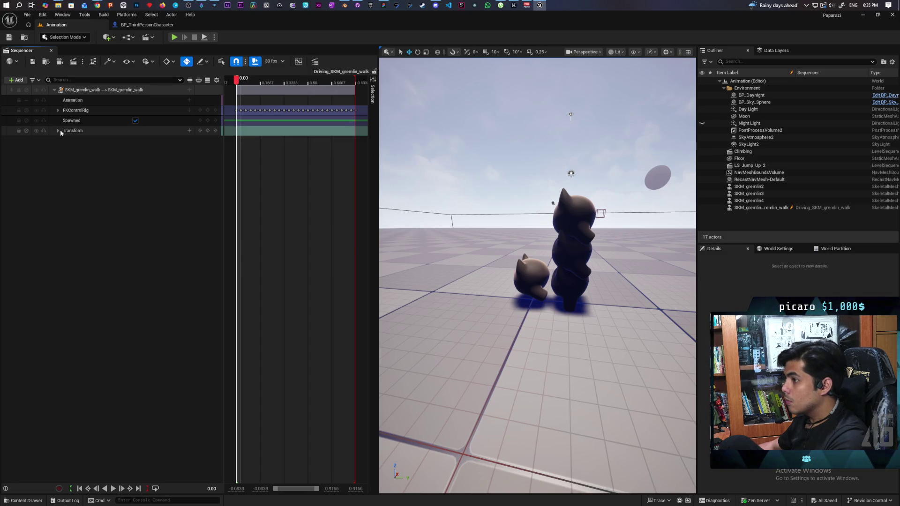
left_click(60, 111)
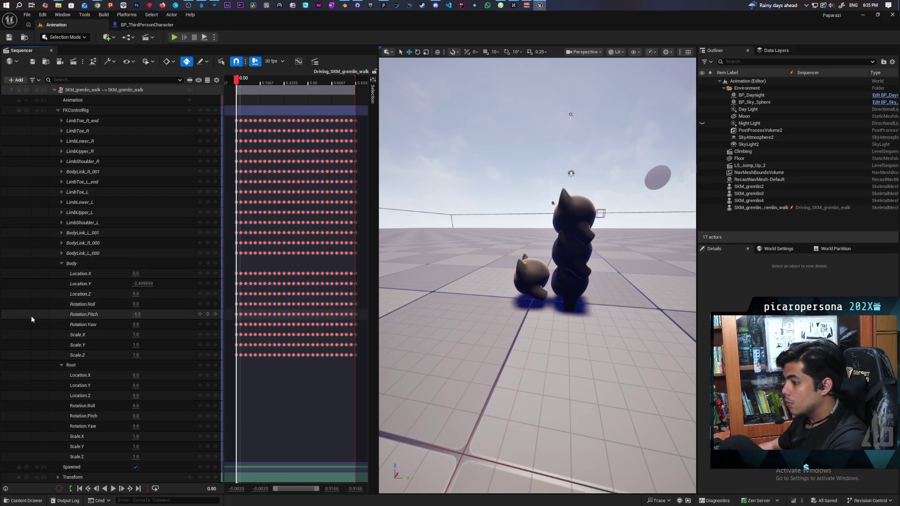
left_click(55, 90)
left_click(54, 90)
left_click(58, 111)
left_click(57, 130)
left_click(57, 131)
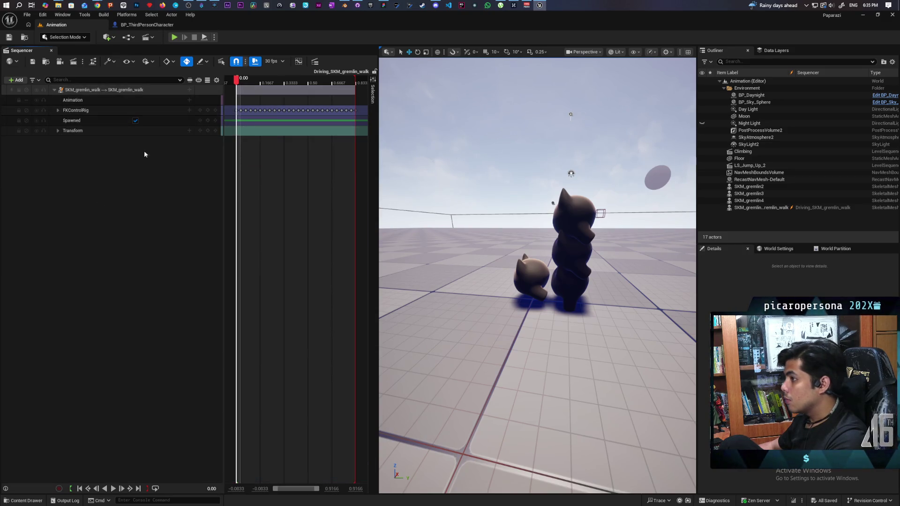
- Bake the SKM_gremlin_walk track into a new SKM_Oni_Walk animation in Oni/Anims
right_click(79, 92)
mouse_move(114, 110)
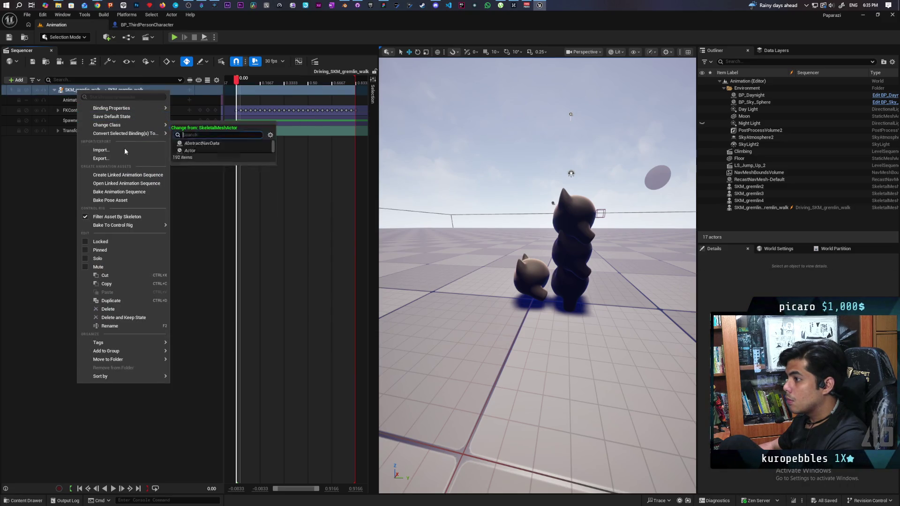
left_click(114, 193)
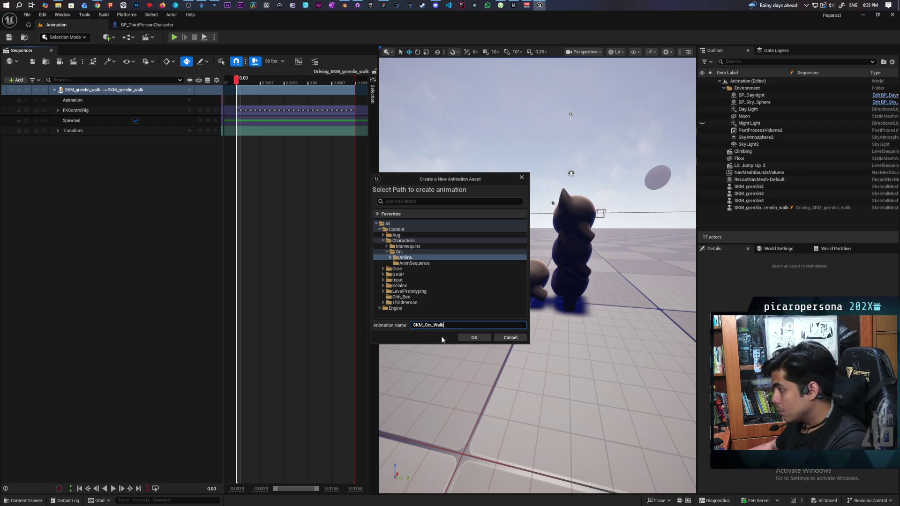
left_click(472, 340)
left_click(497, 337)
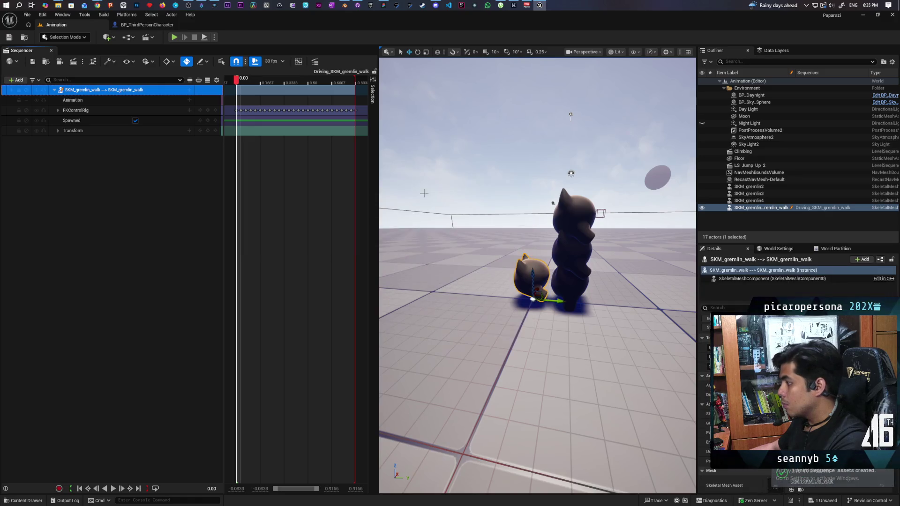
left_click(24, 501)
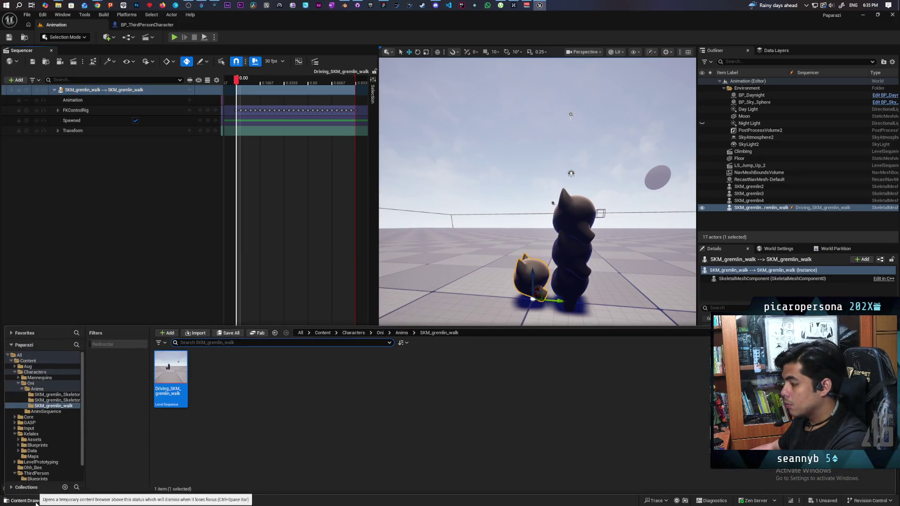
left_click(402, 333)
- Set SKM_Oni_Walk's Rate Scale to 1.5 and save the animation
double_click(160, 439)
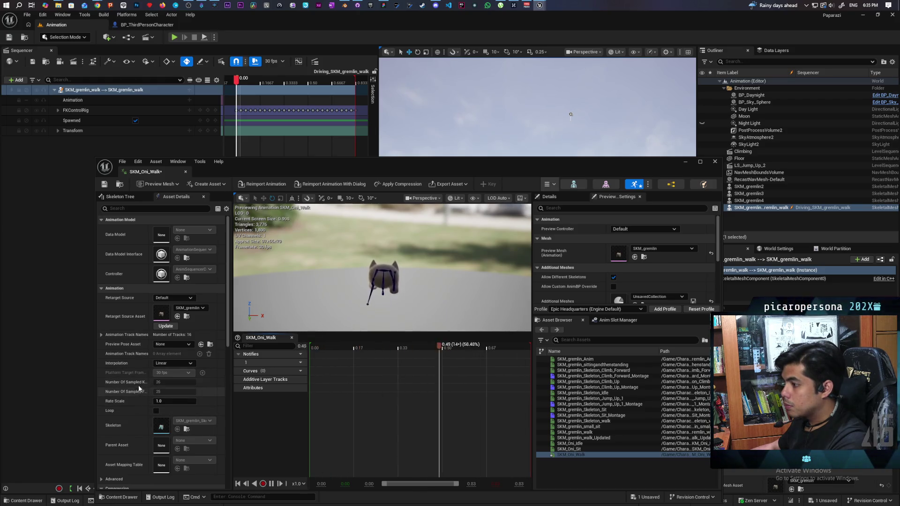
left_click(175, 402)
type("1.5")
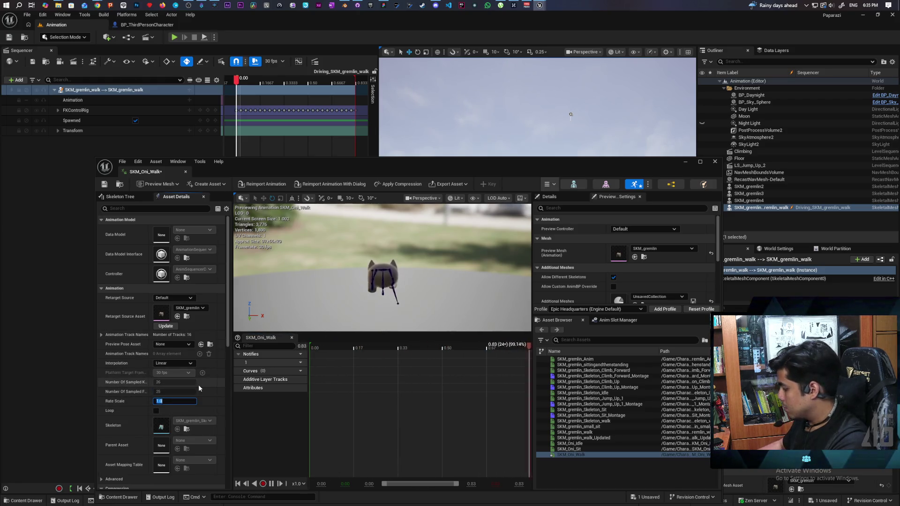
key("Return")
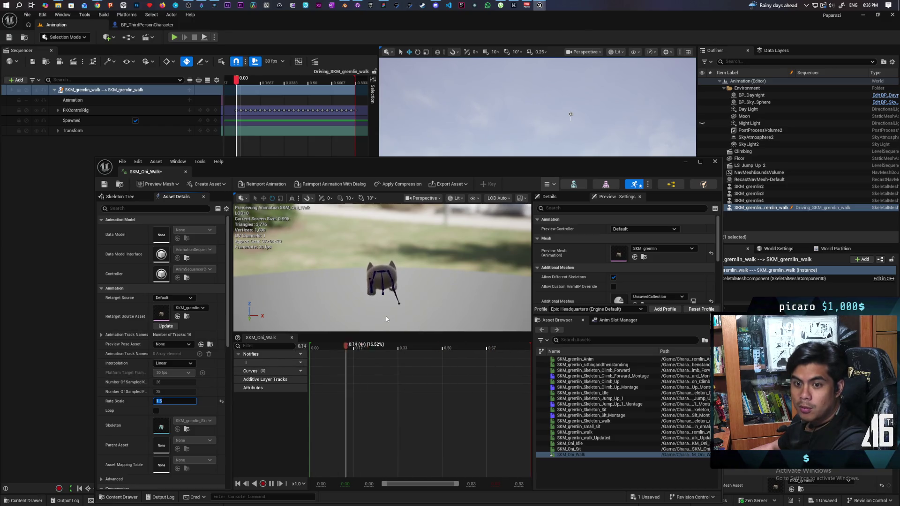
key("ctrl+s")
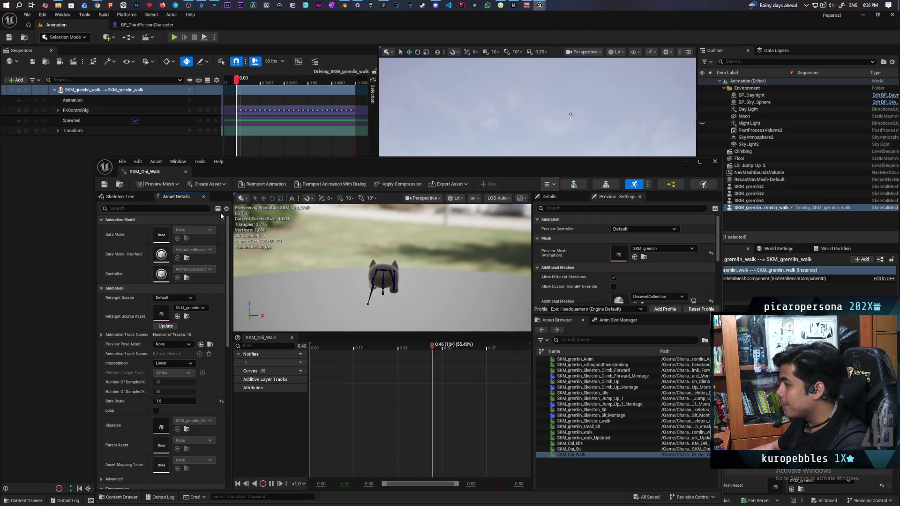
- Reposition the animation editor window, then close the SKM_Oni_Walk editor
key("ctrl+space")
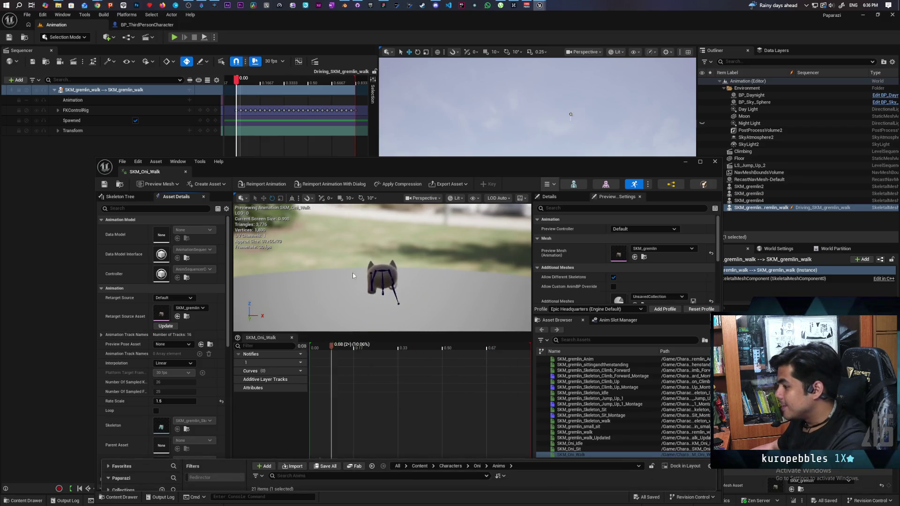
mouse_move(416, 162)
left_mouse_down()
mouse_move(432, 118)
mouse_move(438, 141)
left_mouse_up()
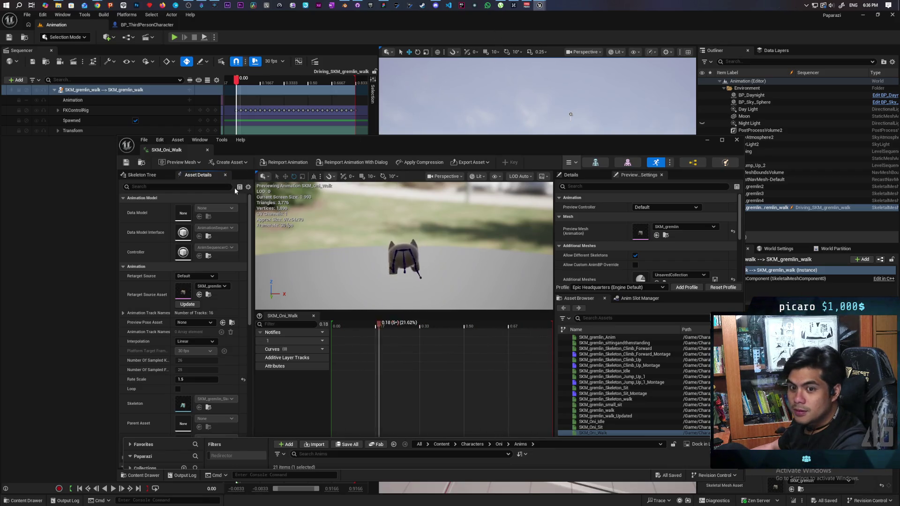
left_click(172, 153)
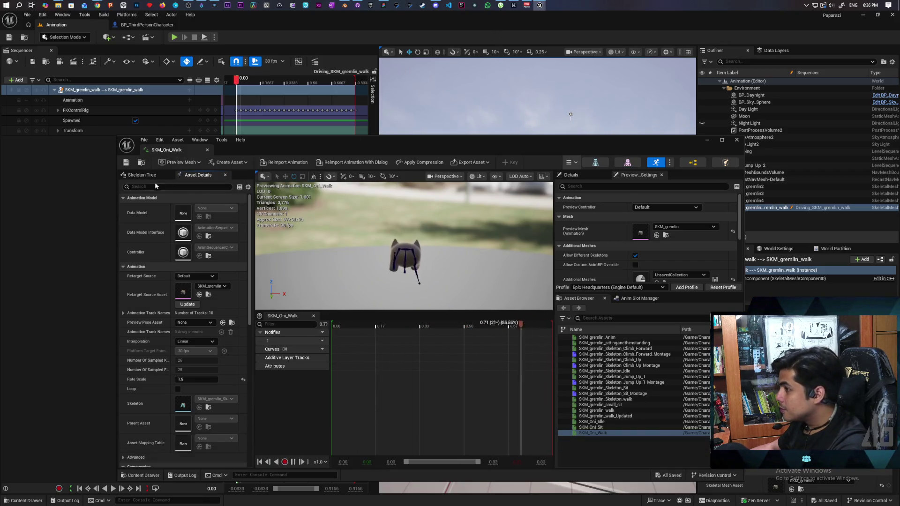
left_click(141, 163)
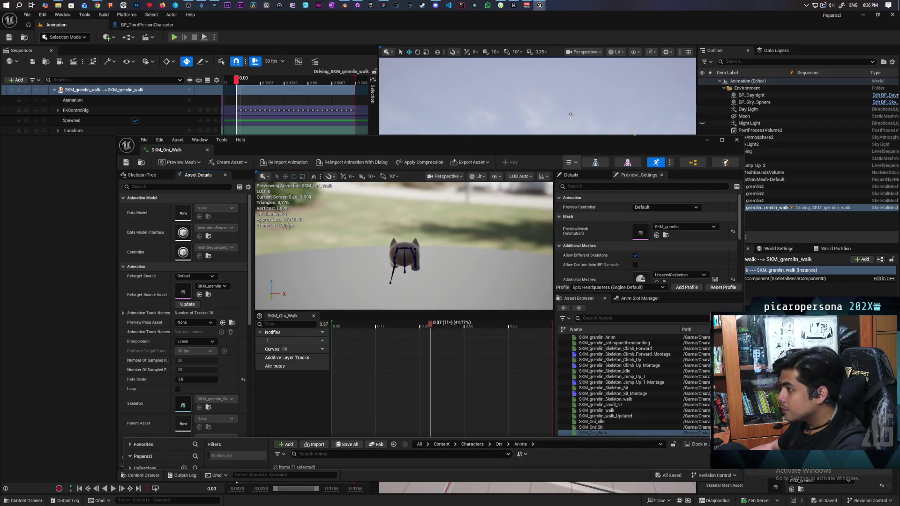
left_click(733, 140)
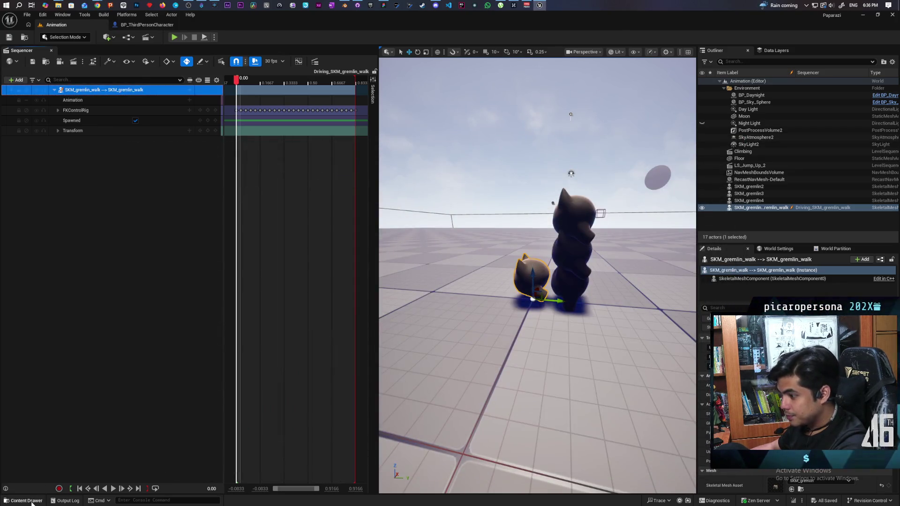
- Open the original SKM_gremlin_walk animation for comparison, then close it
left_click(24, 500)
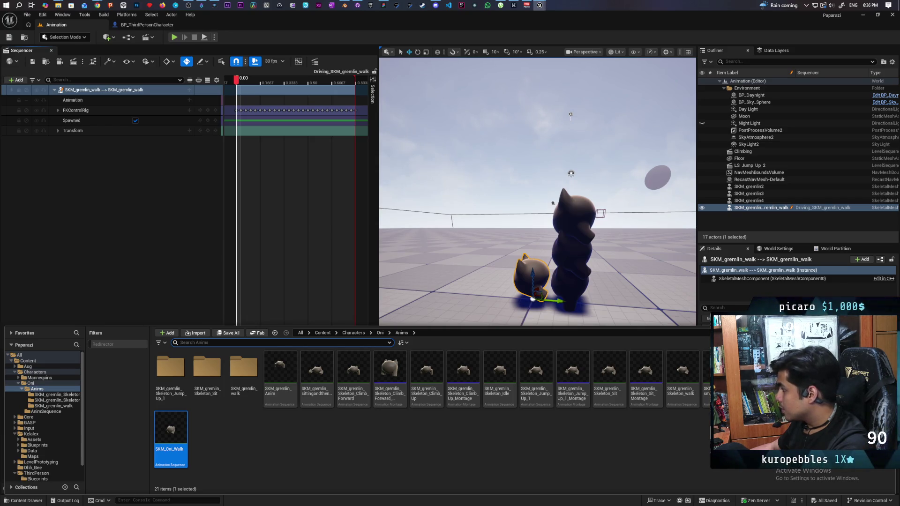
key("ctrl+e")
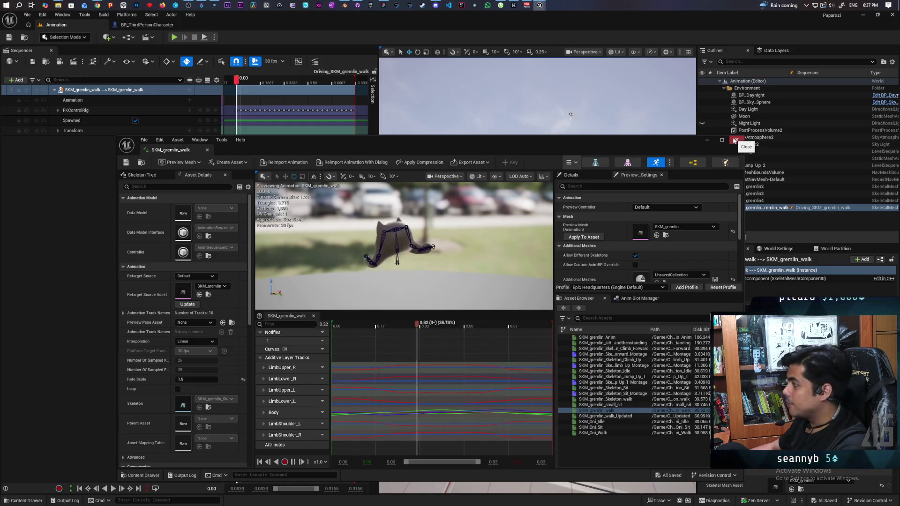
left_click(735, 140)
- Go up to the Oni folder and select the ABP_Oni animation blueprint
left_click(26, 500)
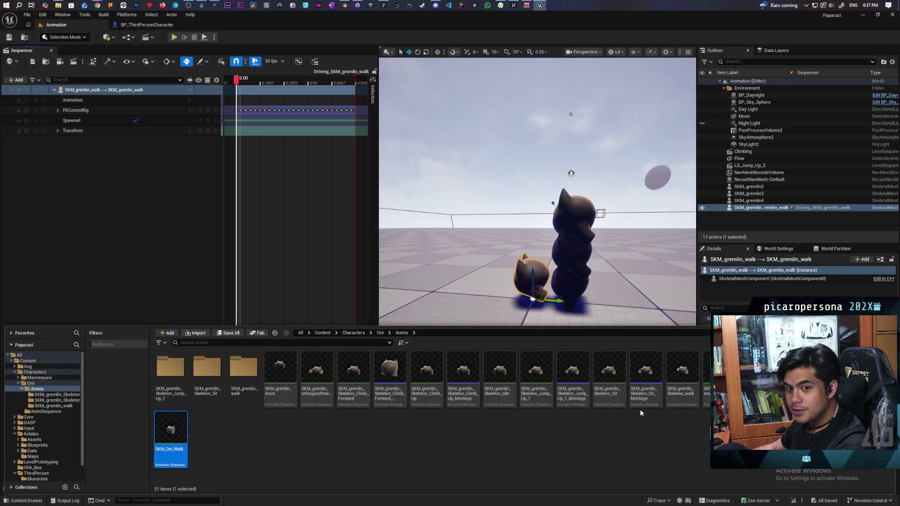
mouse_move(676, 408)
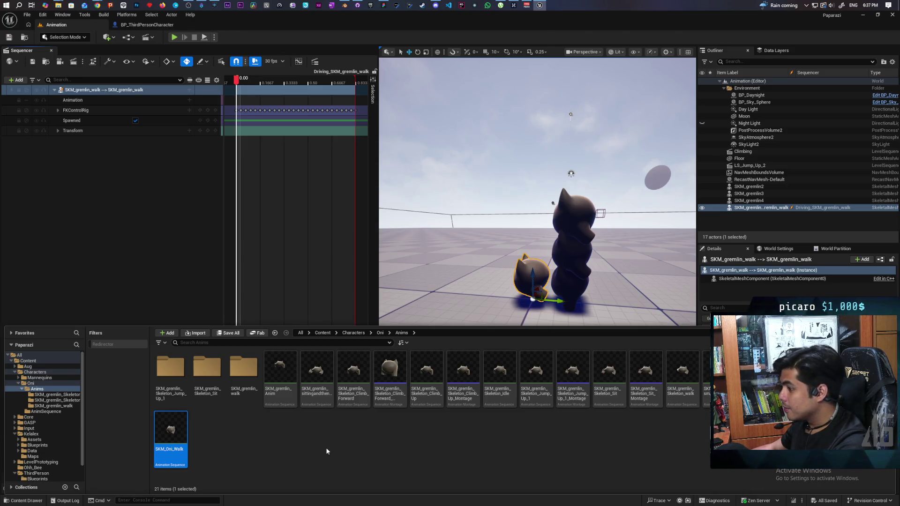
left_click(380, 334)
left_click(244, 371)
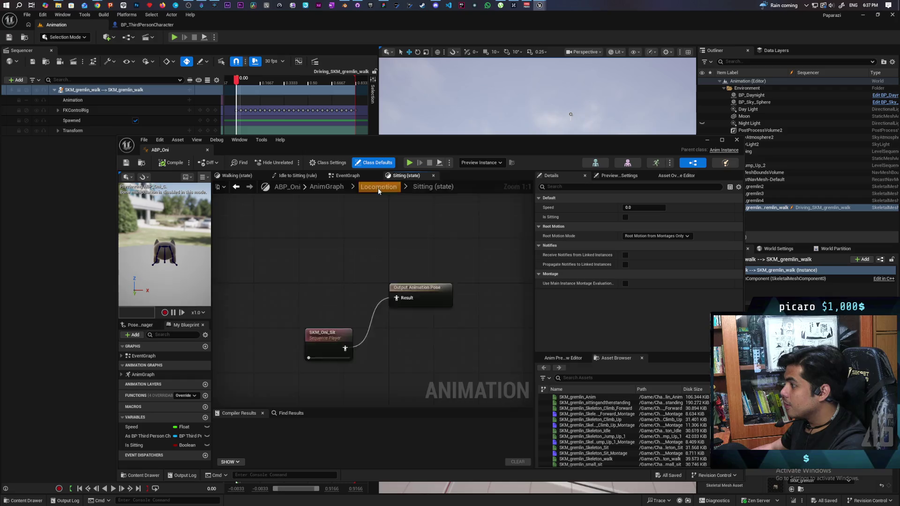
- Open the Walking state graph inside the Locomotion state machine
left_click(378, 187)
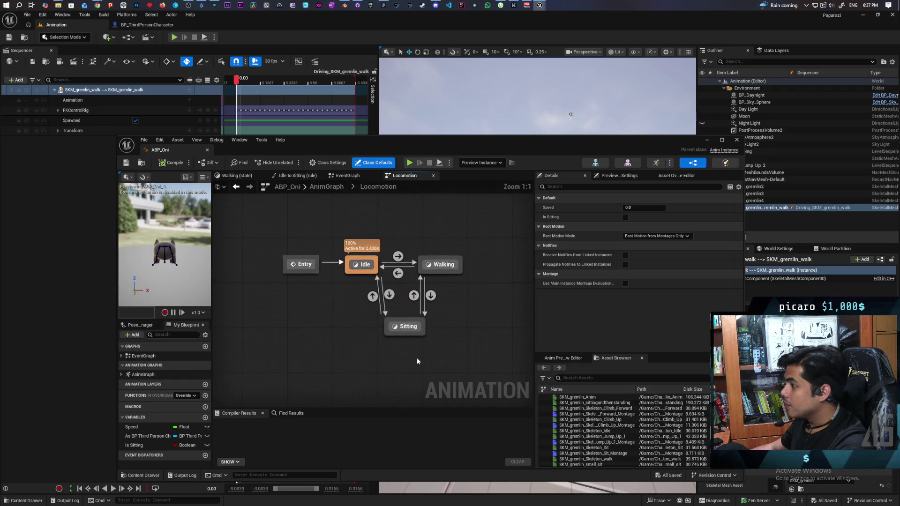
double_click(429, 261)
left_click_drag(425, 302, 436, 300)
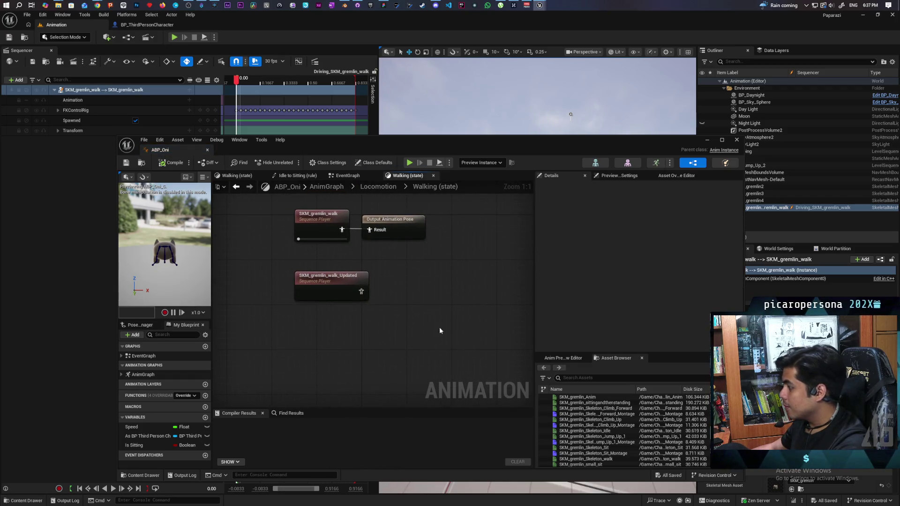
scroll(599, 430, "down", 2)
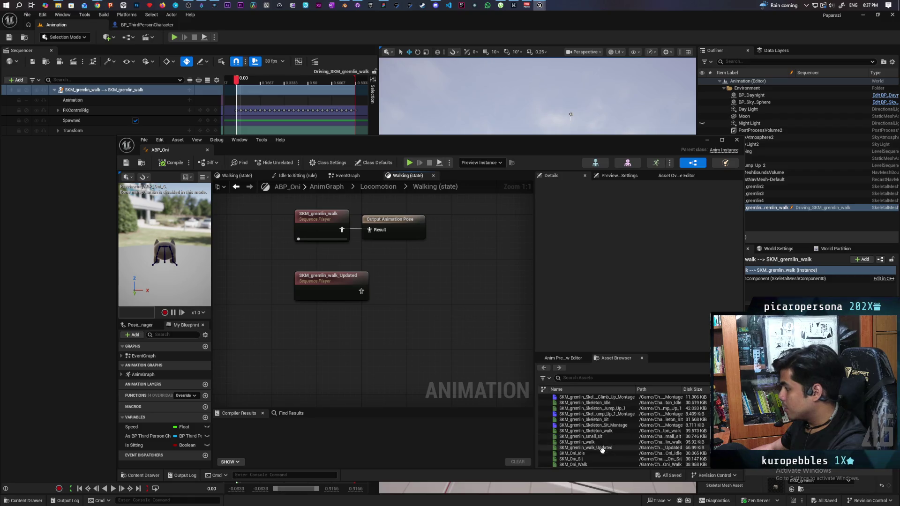
- Replace the old gremlin walk players with an SKM_Oni_Walk player feeding Output Animation Pose, and compile
mouse_move(581, 464)
left_mouse_down()
mouse_move(318, 345)
mouse_move(335, 346)
mouse_move(370, 229)
left_mouse_up()
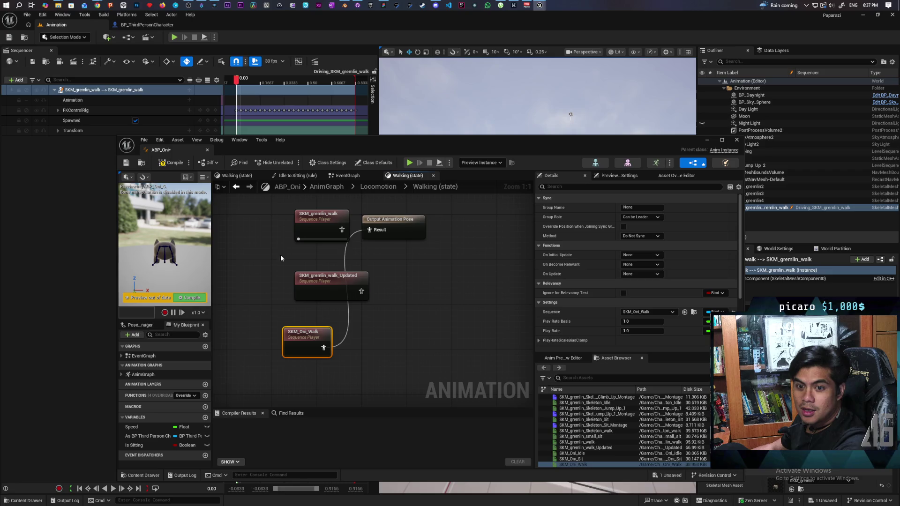
left_click_drag(296, 255, 290, 295)
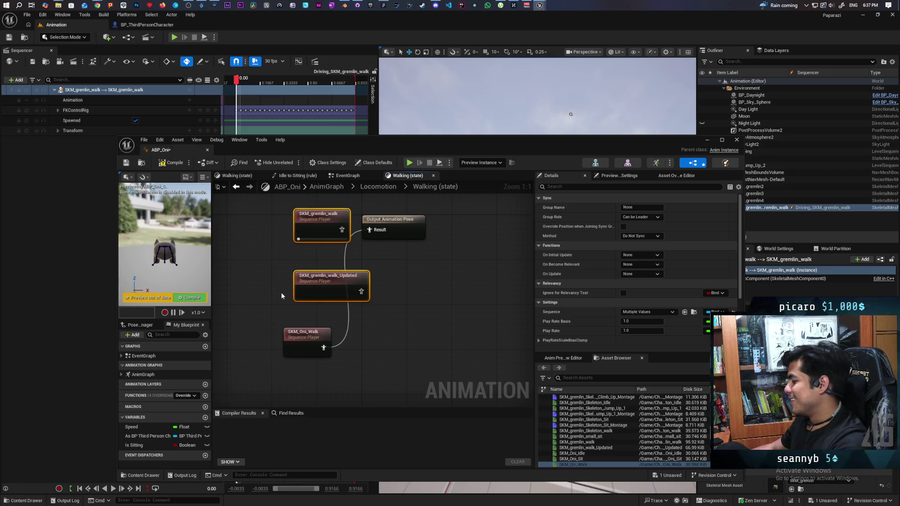
key("Delete")
left_click_drag(300, 347, 300, 330)
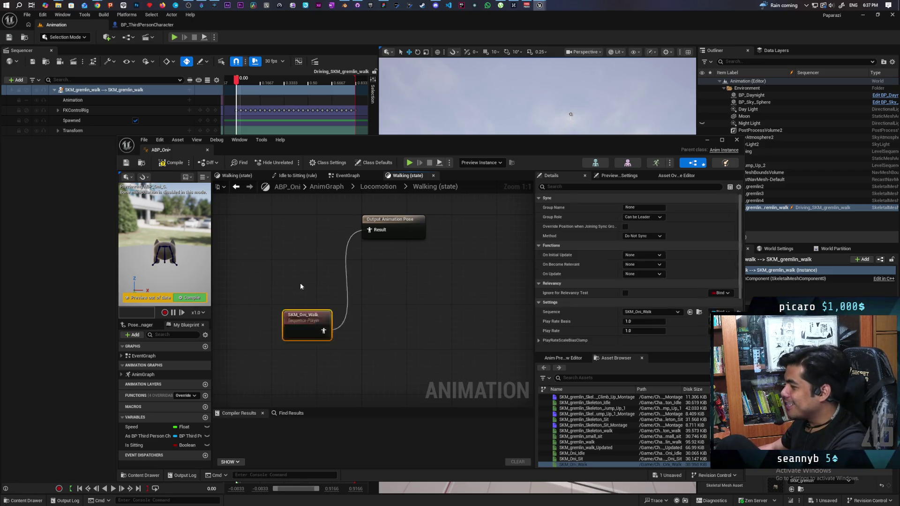
left_click_drag(300, 286, 312, 230)
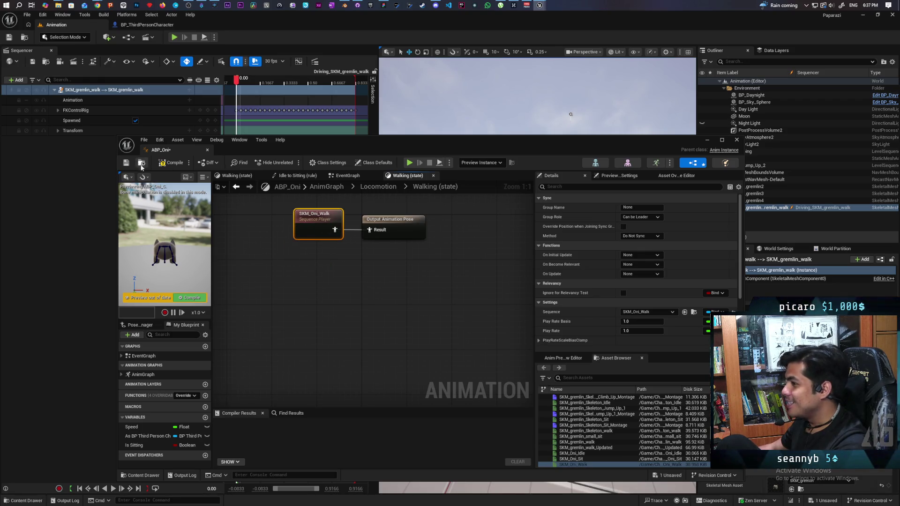
left_click(169, 163)
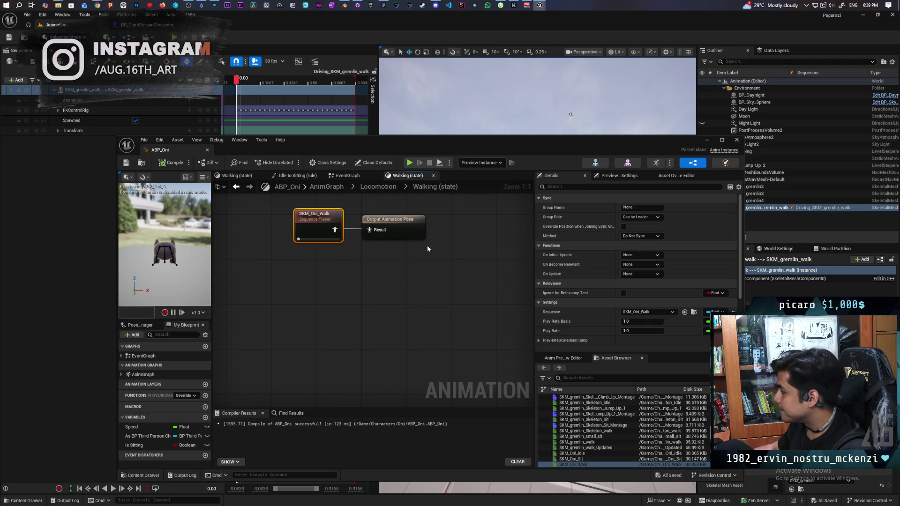
- Shift the ABP_Oni editor window to the left
left_click_drag(365, 140, 308, 142)
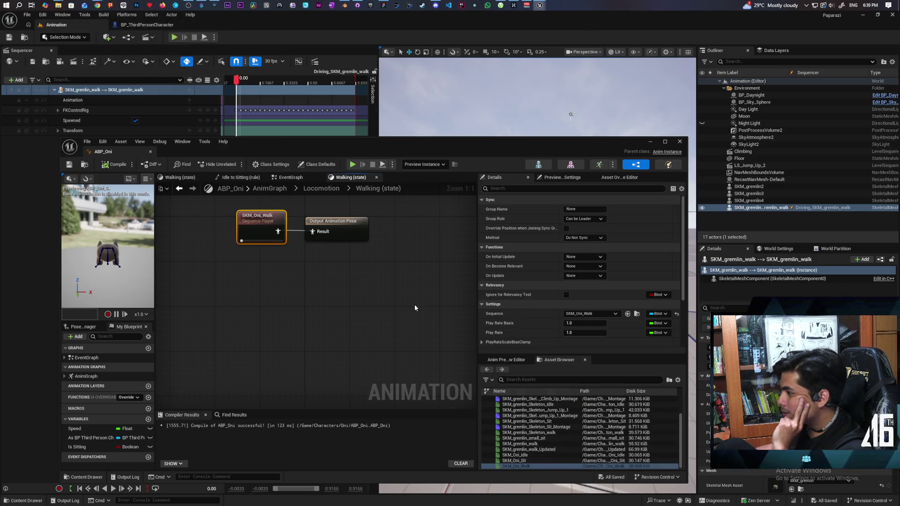
- Enable Loop Animation on the SKM_Oni_Walk player, recompile and save ABP_Oni, then minimize it
scroll(538, 305, "down", 1)
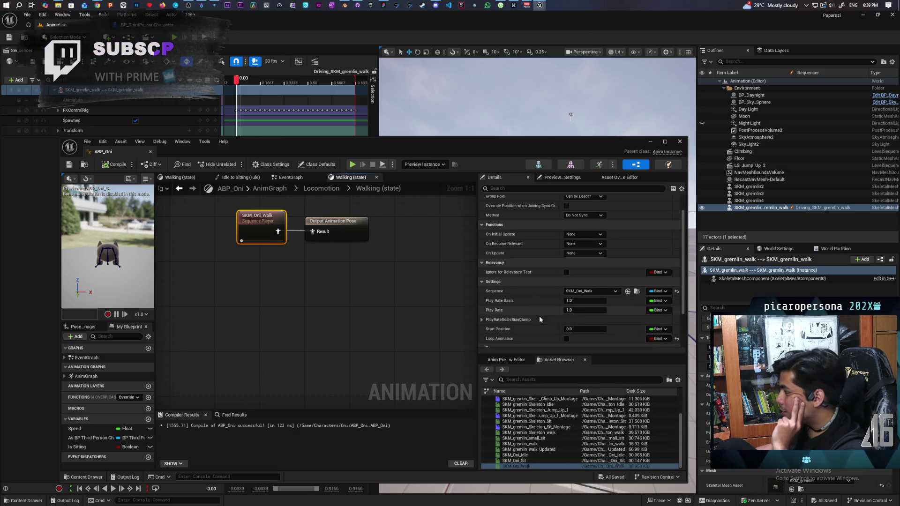
left_click(566, 339)
left_click(115, 165)
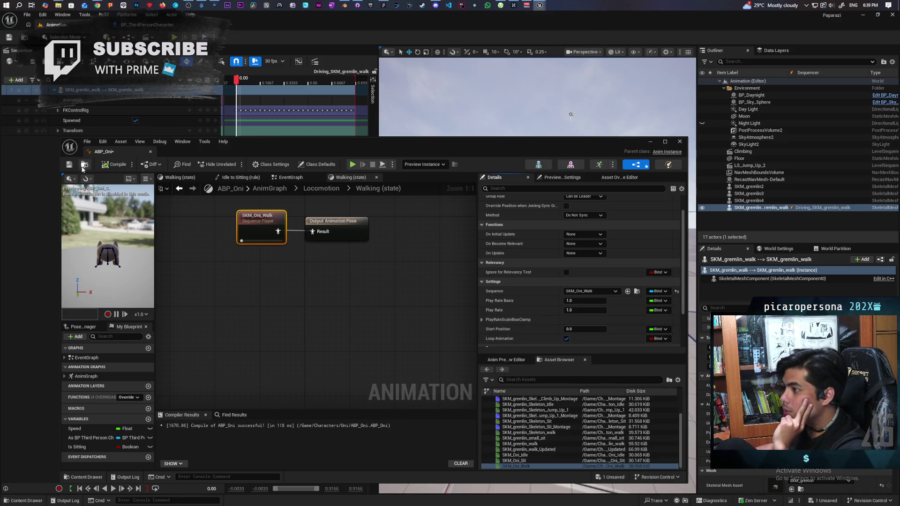
left_click(69, 165)
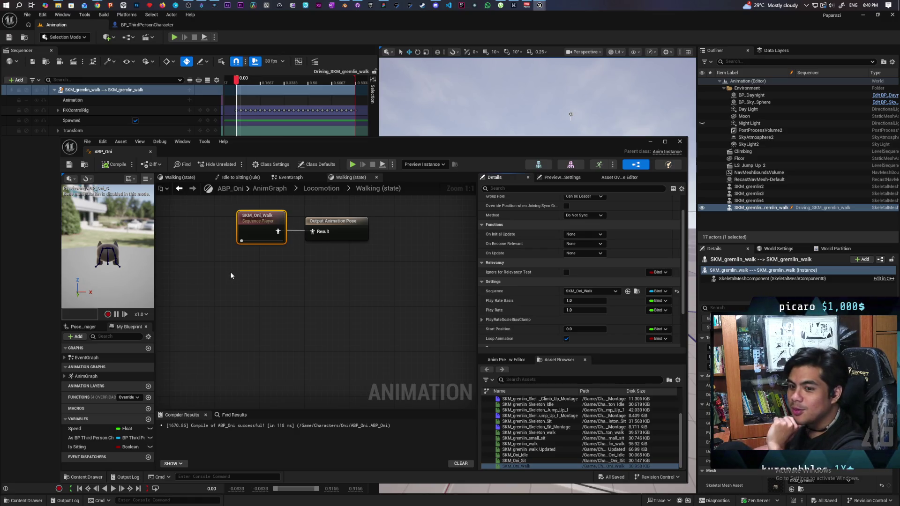
left_click(650, 141)
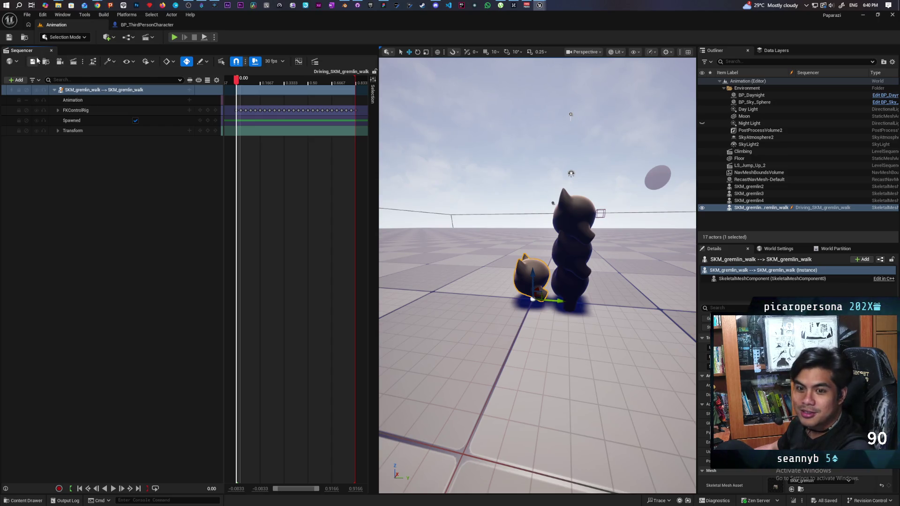
- Open the Demo level from Kelalex/Maps and start a multiplayer play session
left_click(24, 37)
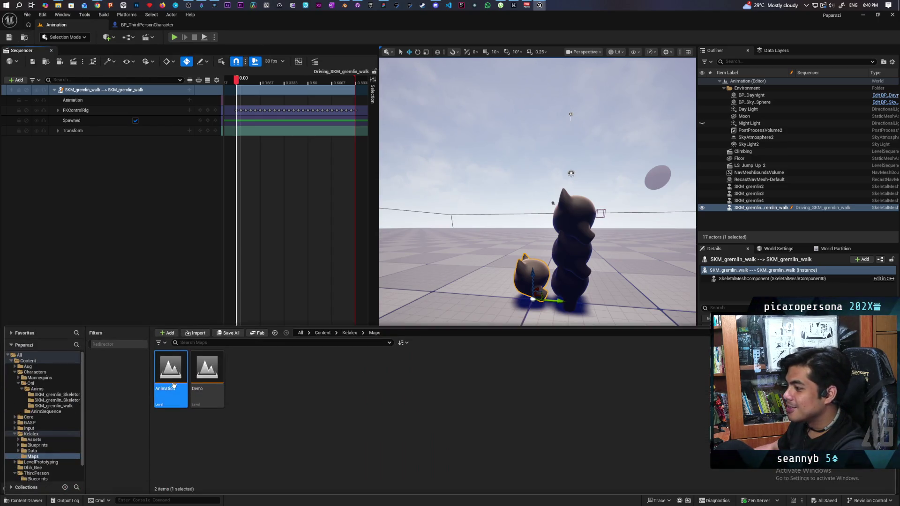
double_click(211, 380)
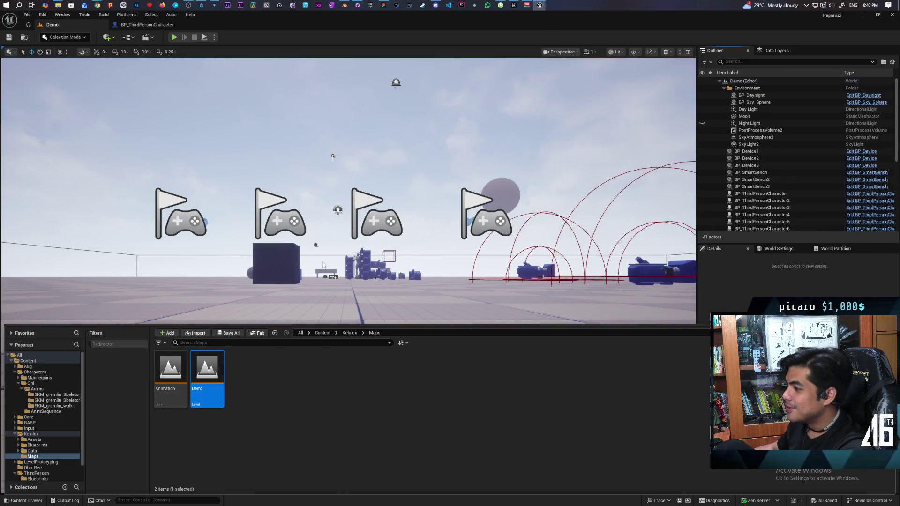
left_click(176, 37)
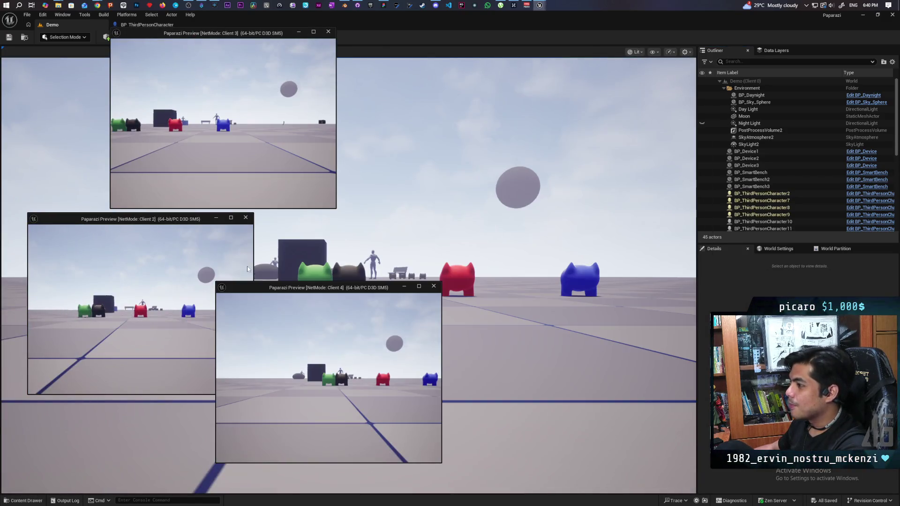
key("w")
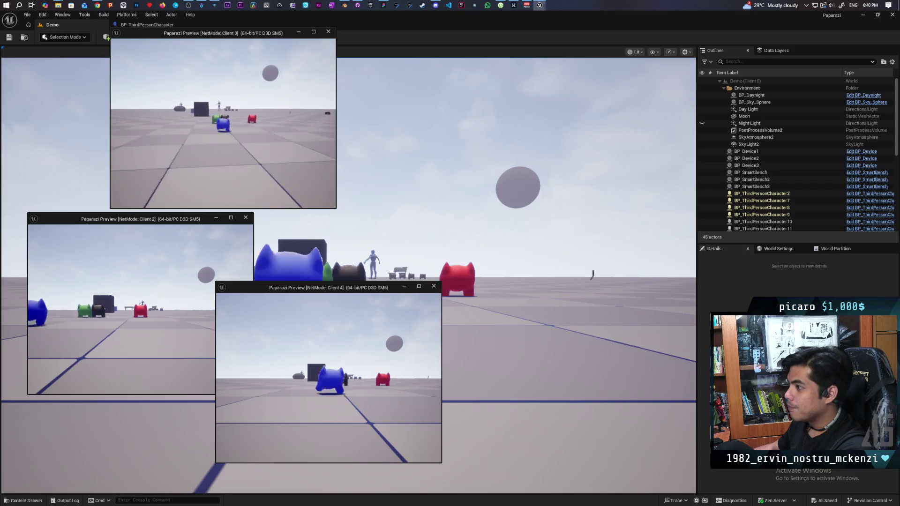
key("s")
key("w")
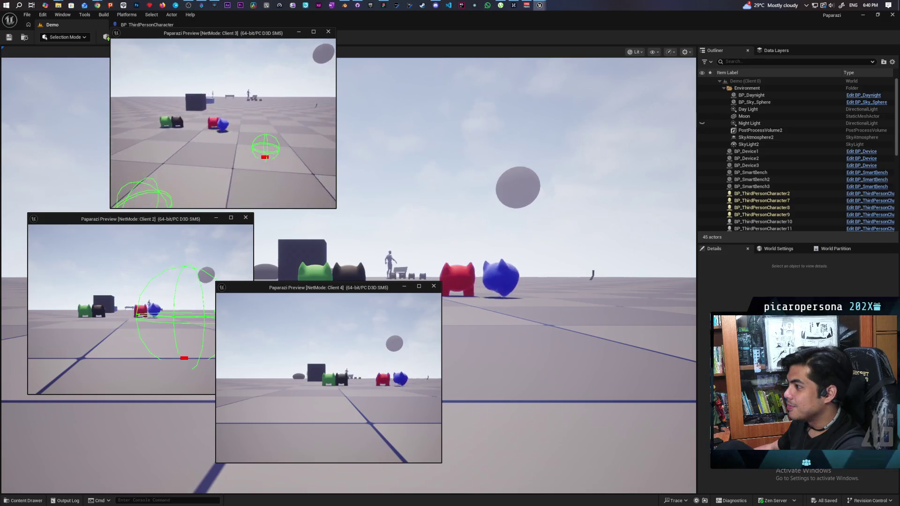
key("w")
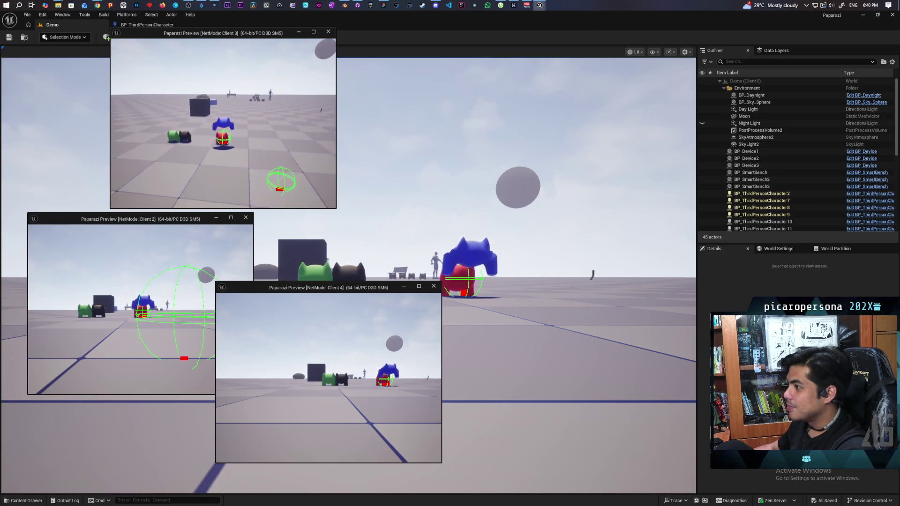
key("space")
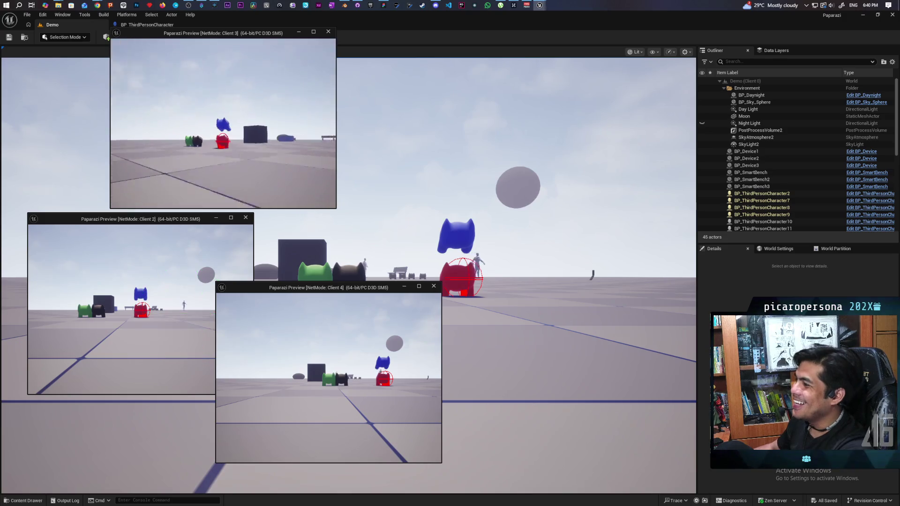
key("Escape")
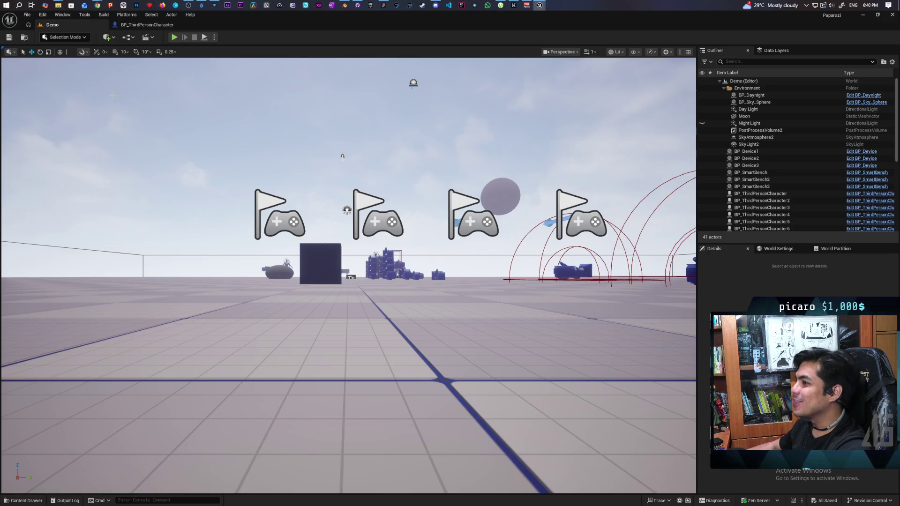
- Open the Animation level from the project's maps
left_click(25, 38)
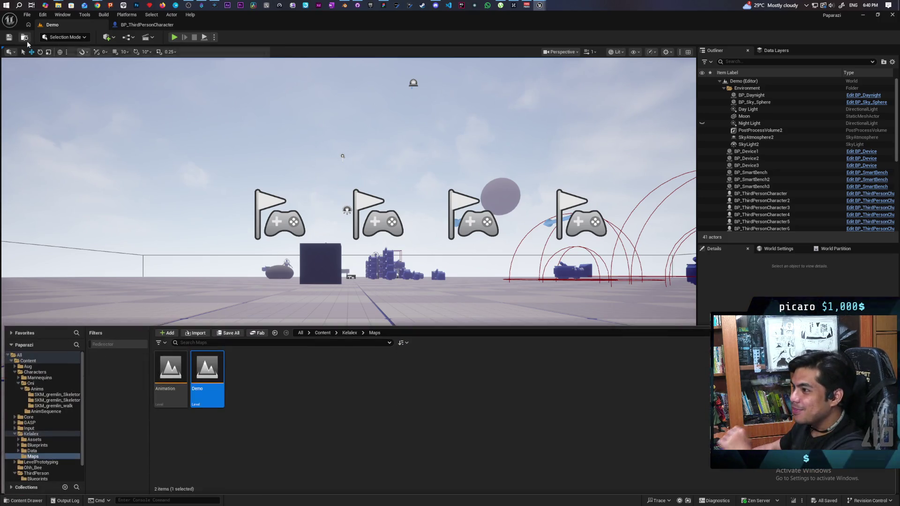
left_click(25, 38)
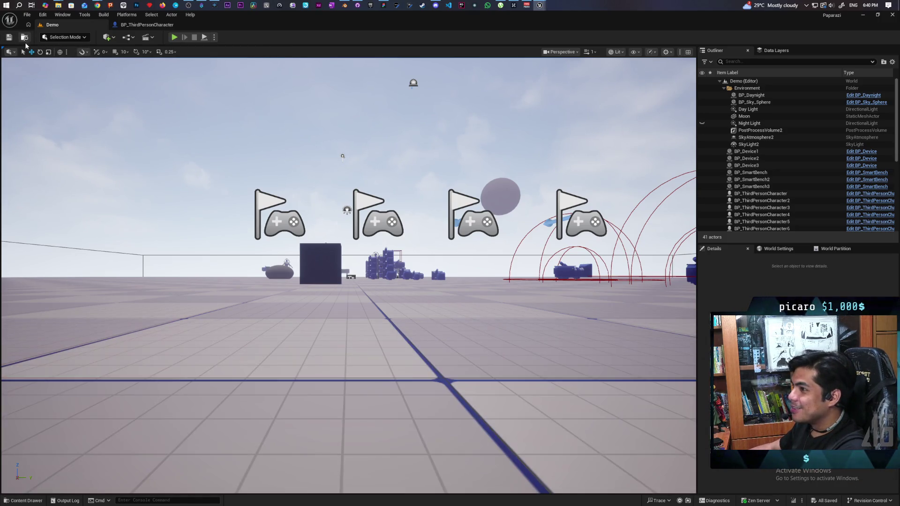
left_click(25, 37)
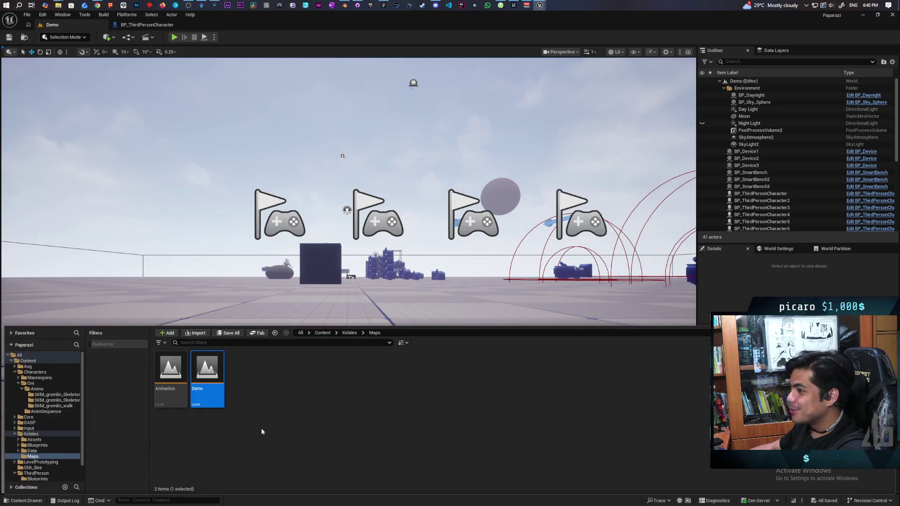
double_click(171, 368)
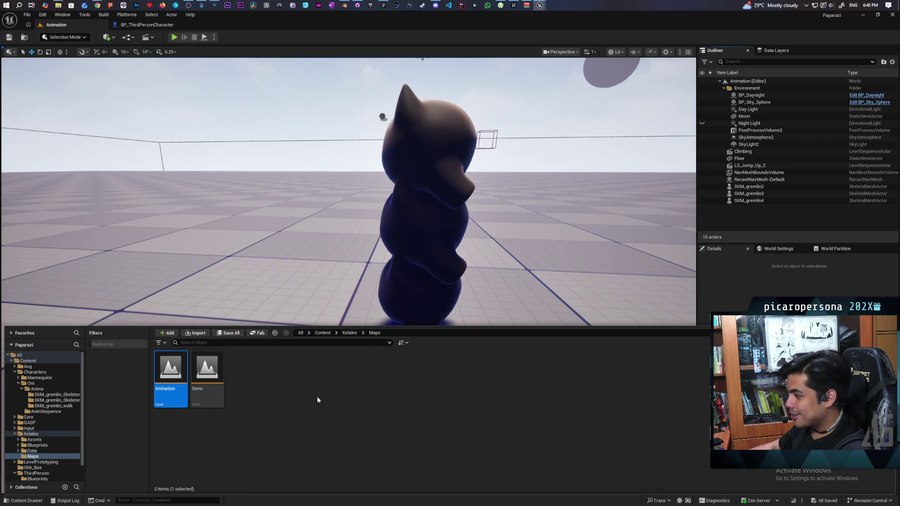
- Browse to Characters/Oni/AnimSequence and open the LS_Jump_Up_1 level sequence
left_click(349, 333)
left_click(330, 333)
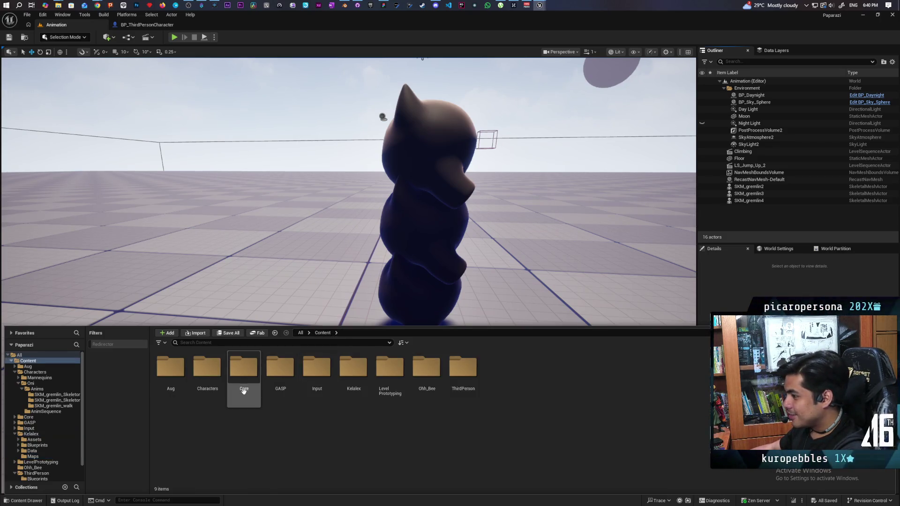
double_click(229, 375)
left_click(327, 336)
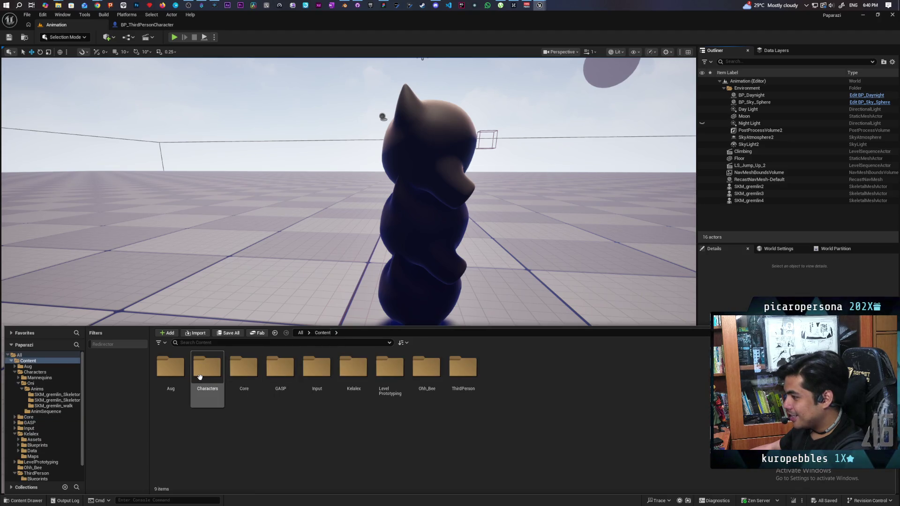
double_click(206, 368)
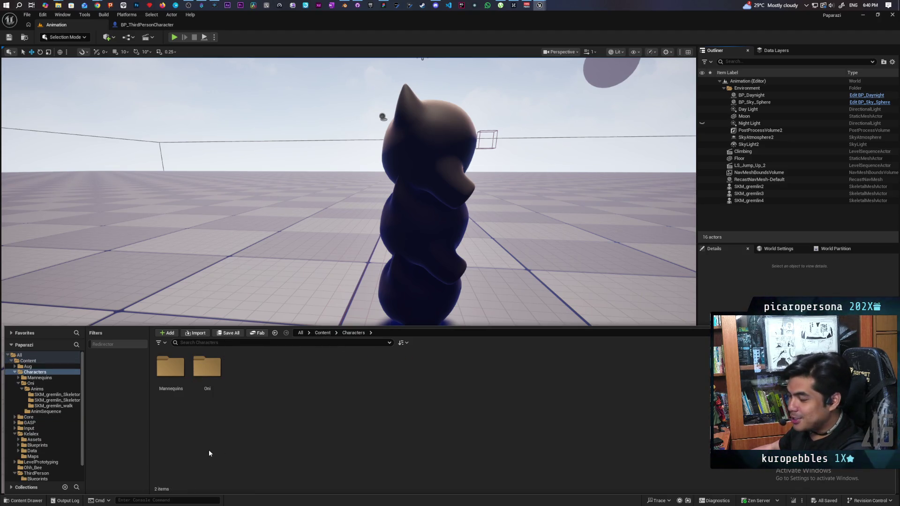
double_click(208, 370)
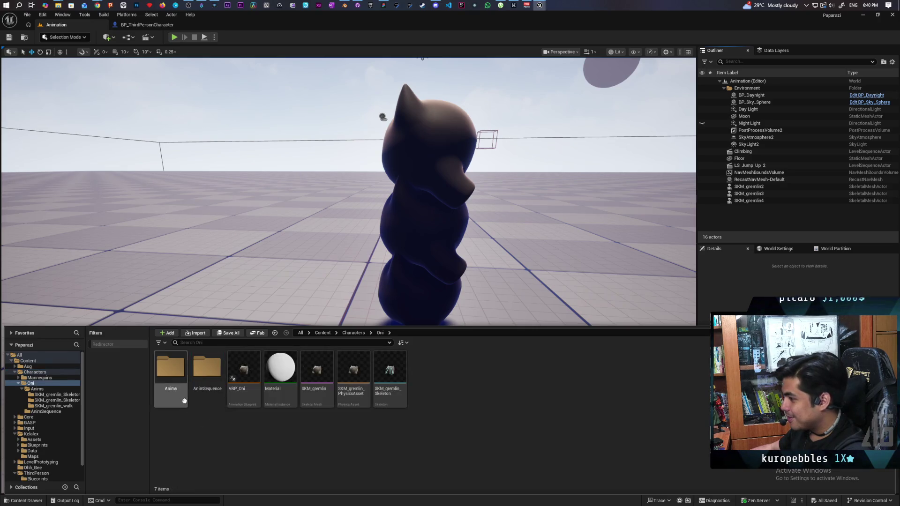
double_click(209, 375)
double_click(278, 373)
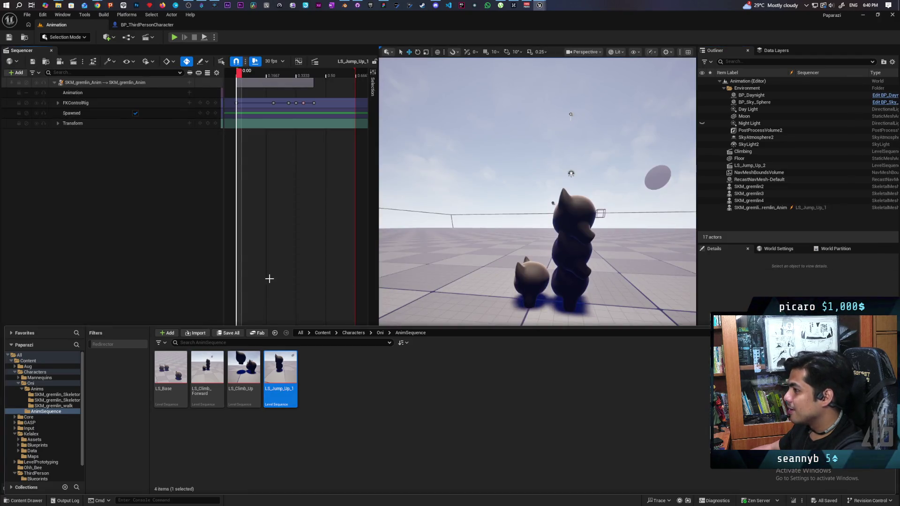
- Scrub to mid-jump, hide SKM_gremlin3 and SKM_gremlin4, and reveal the FKControlRig bone tracks
mouse_move(238, 70)
left_mouse_down()
mouse_move(308, 111)
mouse_move(238, 98)
left_mouse_up()
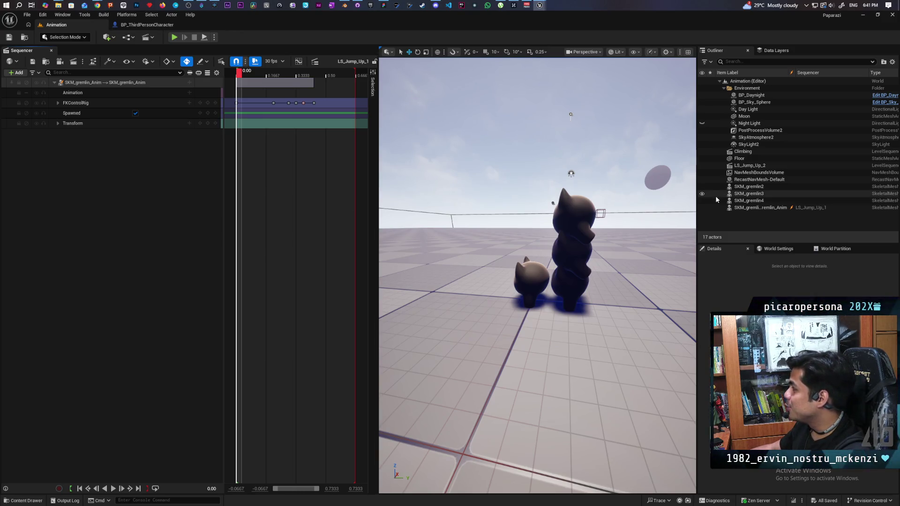
left_click(702, 194)
left_click(702, 200)
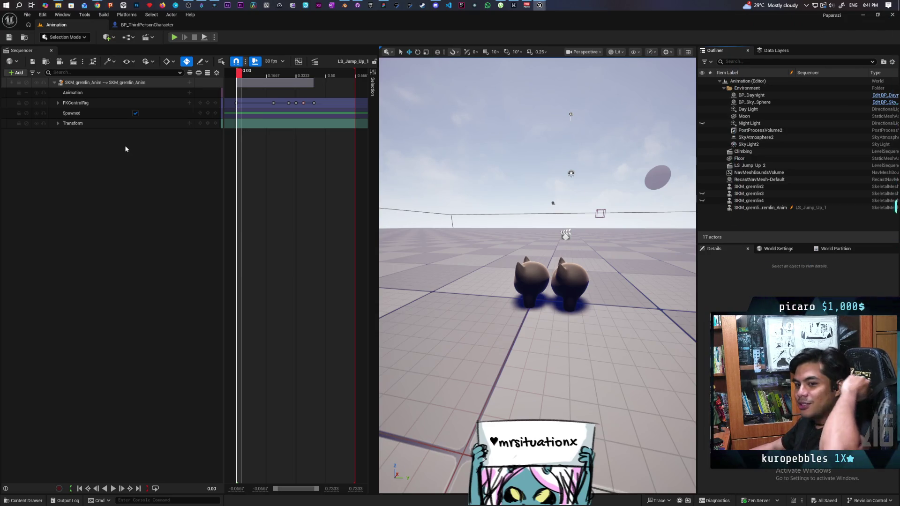
left_click(60, 103)
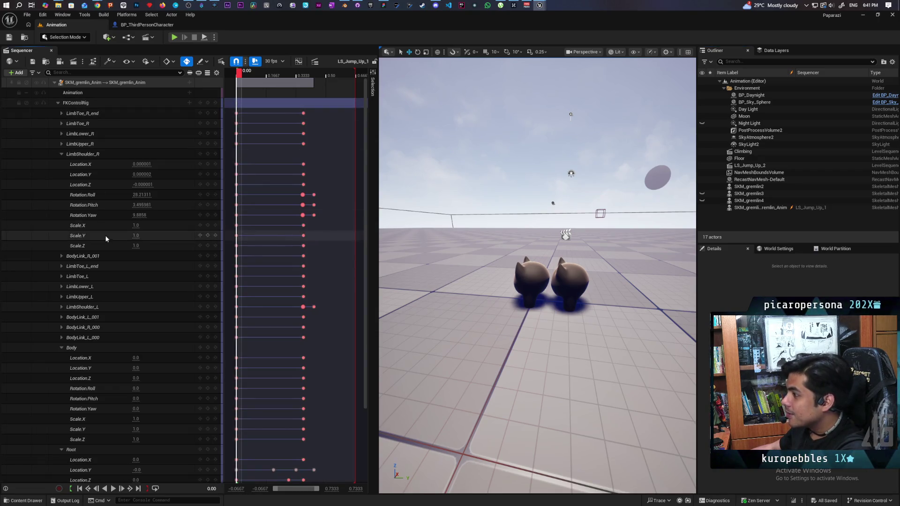
- Scrub the jump to the Root Location.Z key, orbit the view and select the second gremlin
scroll(85, 253, "down", 3)
scroll(85, 252, "down", 2)
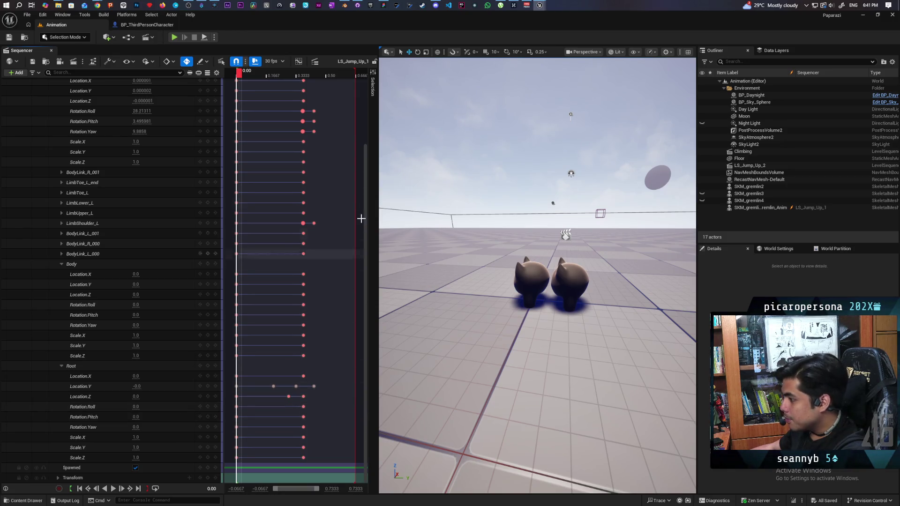
mouse_move(237, 73)
left_mouse_down()
mouse_move(291, 110)
mouse_move(286, 123)
left_mouse_up()
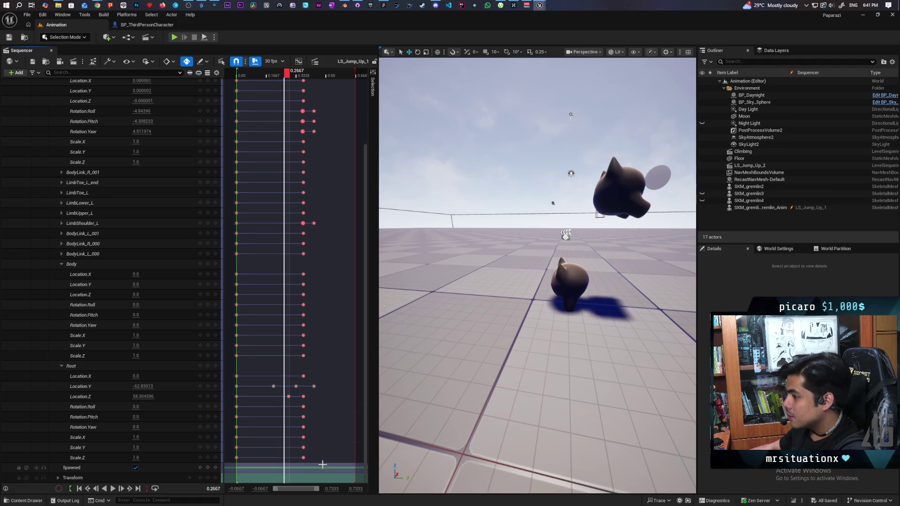
left_click(288, 398)
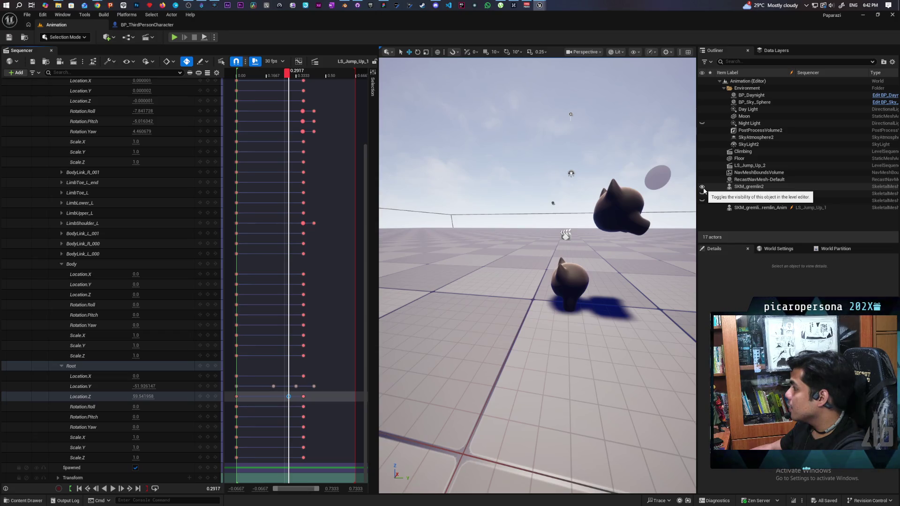
mouse_move(608, 288)
left_mouse_down()
mouse_move(623, 257)
mouse_move(674, 258)
mouse_move(656, 244)
mouse_move(647, 263)
mouse_move(628, 234)
mouse_move(625, 181)
mouse_move(579, 195)
mouse_move(498, 195)
mouse_move(485, 150)
mouse_move(558, 213)
left_mouse_up()
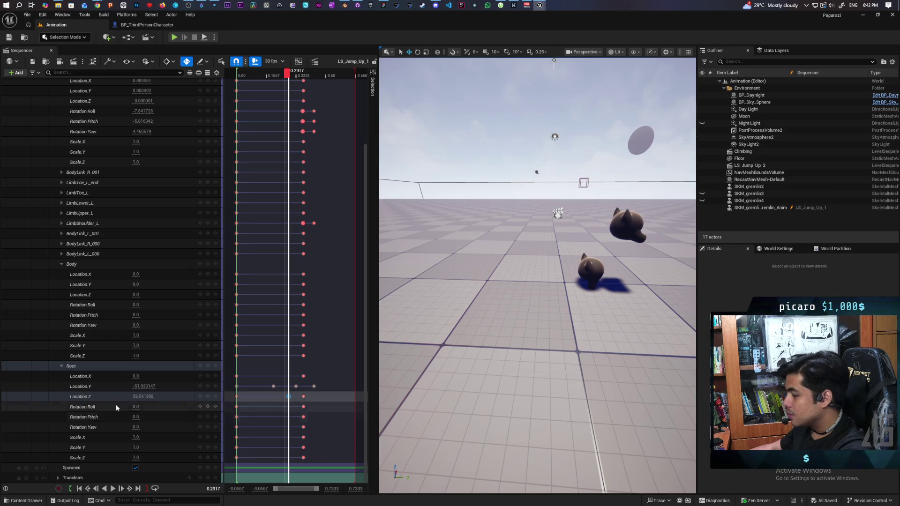
left_click_drag(285, 77, 239, 91)
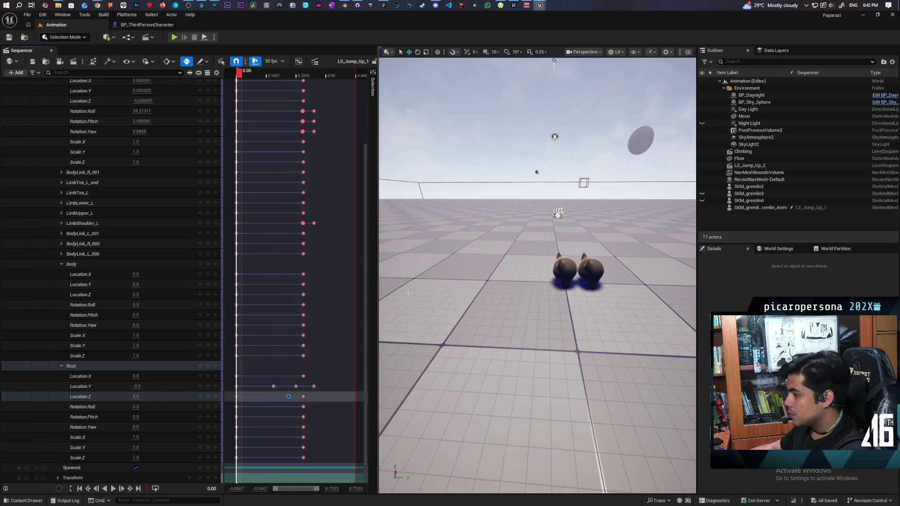
left_click(592, 271)
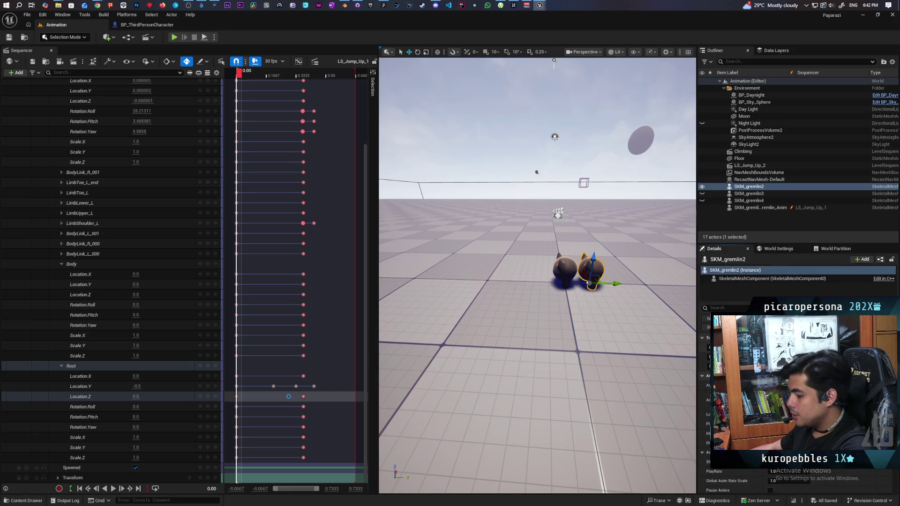
- Set the Root Location.Z key at 0.2917 to 31.0
left_click_drag(239, 75, 290, 75)
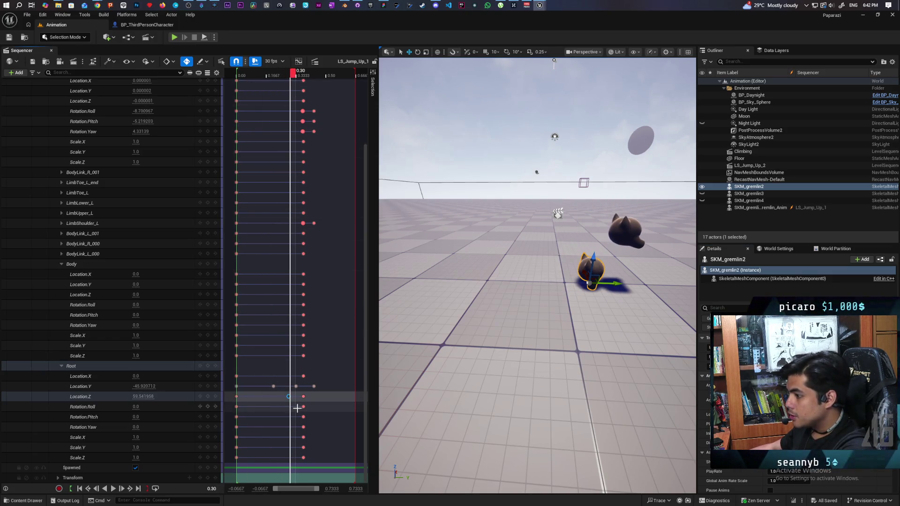
left_click(211, 406)
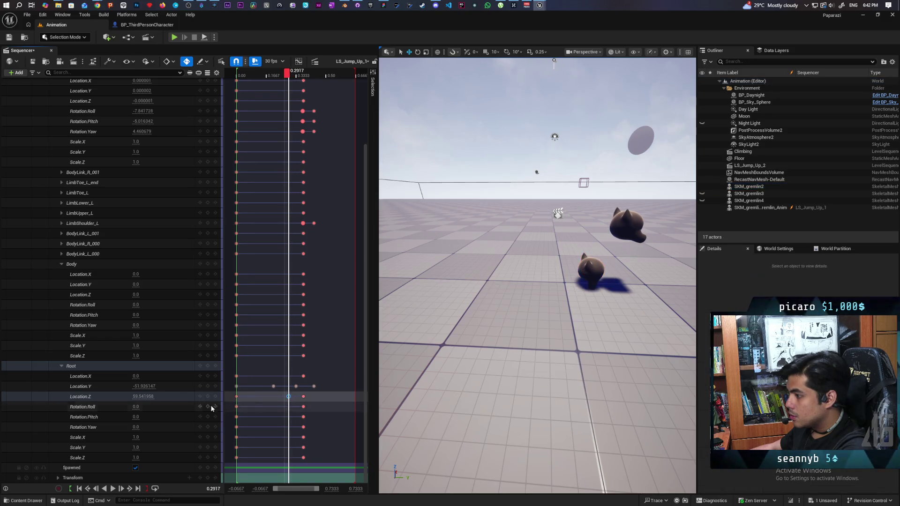
left_click(146, 398)
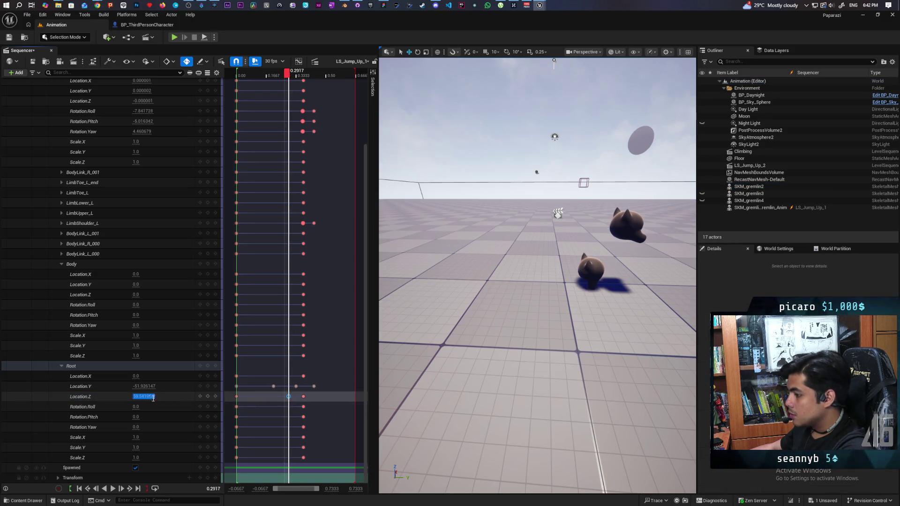
type("31.0")
left_click(167, 396)
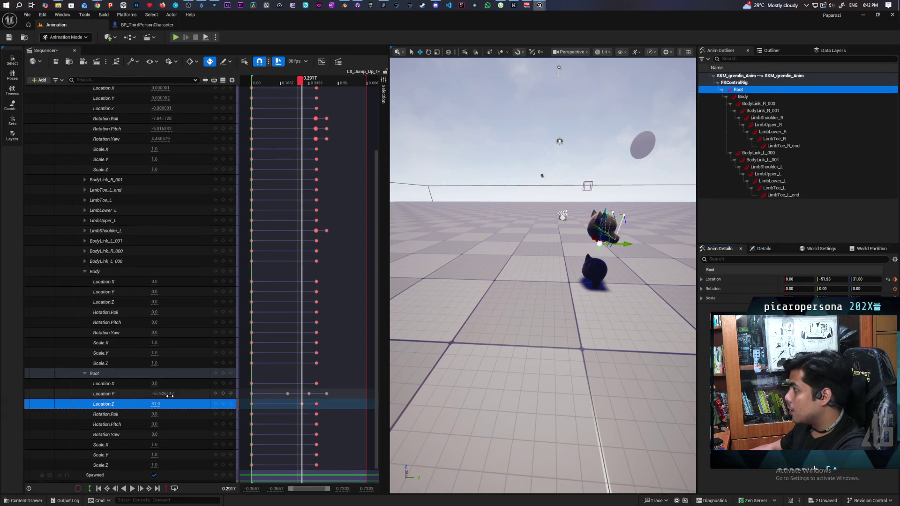
- Key Root Location.Z to 31 at 0.375, then scrub back to 0.20 to check the pose
key("period")
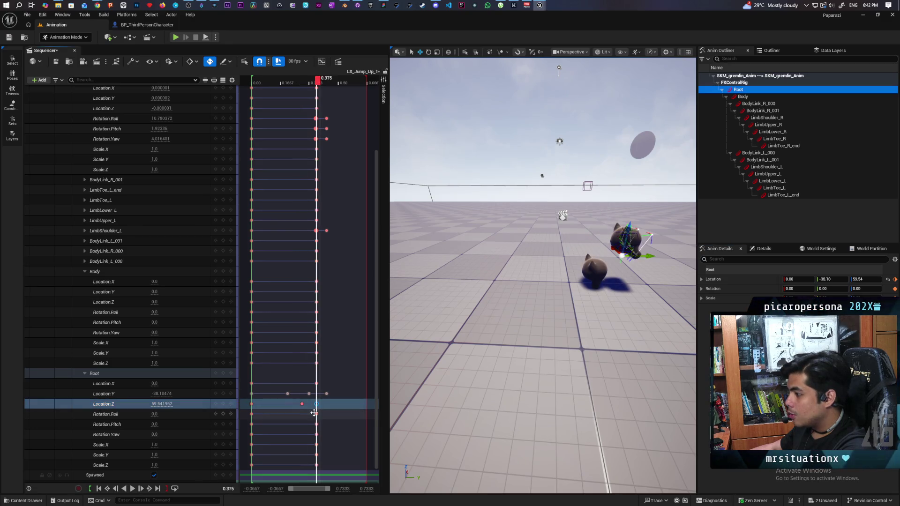
type("31")
key("Return")
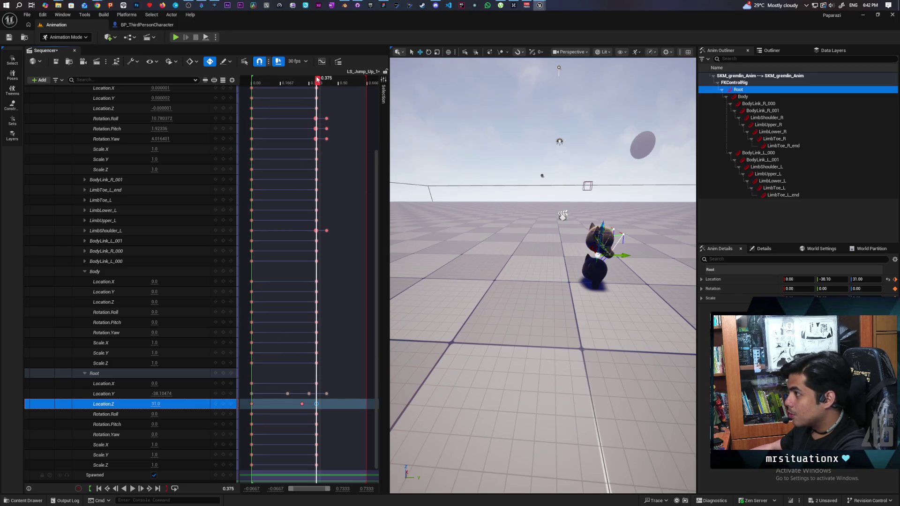
left_click_drag(317, 80, 294, 84)
key("comma")
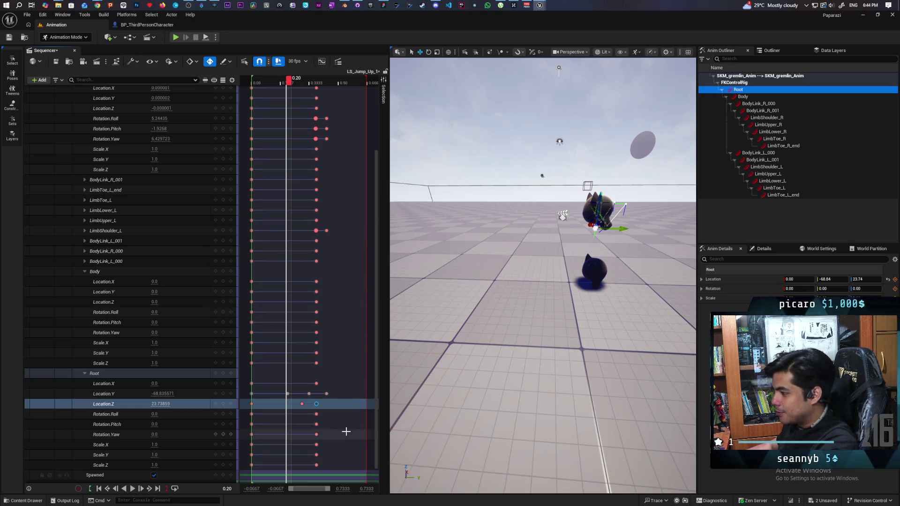
left_click(302, 404)
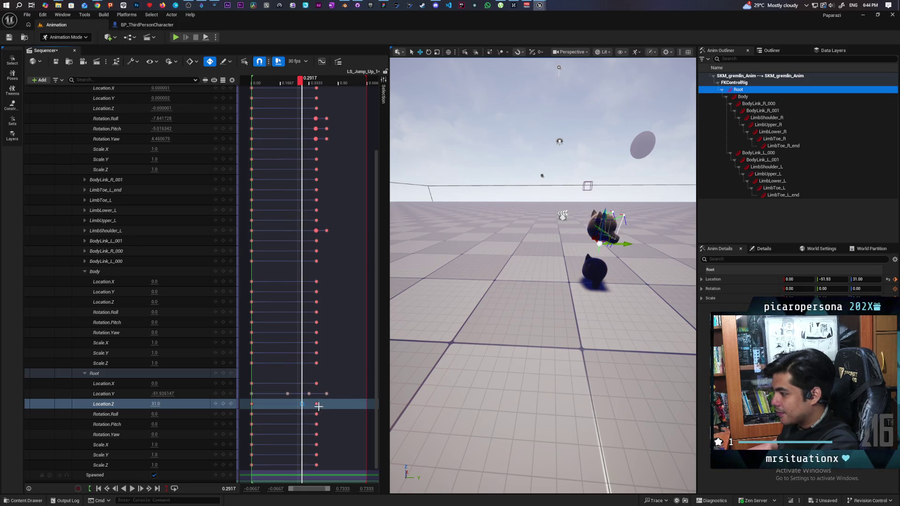
left_click(316, 404)
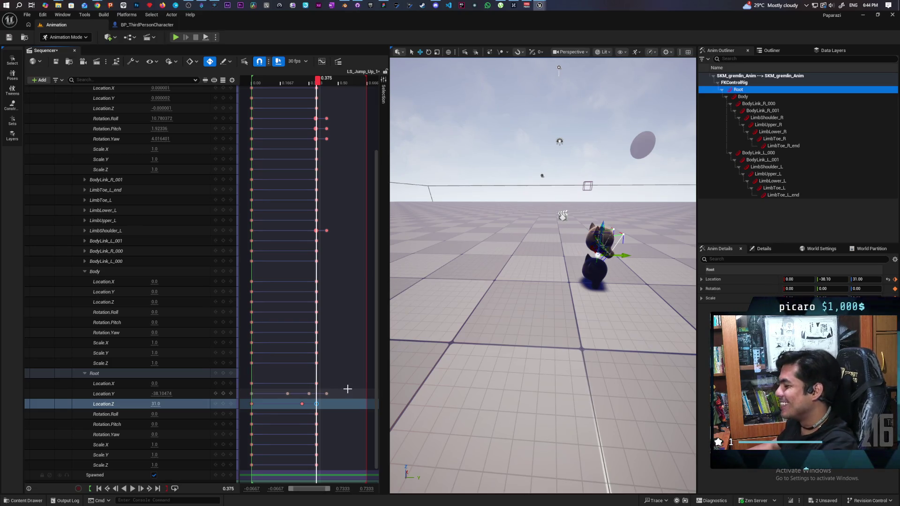
left_click_drag(317, 79, 329, 94)
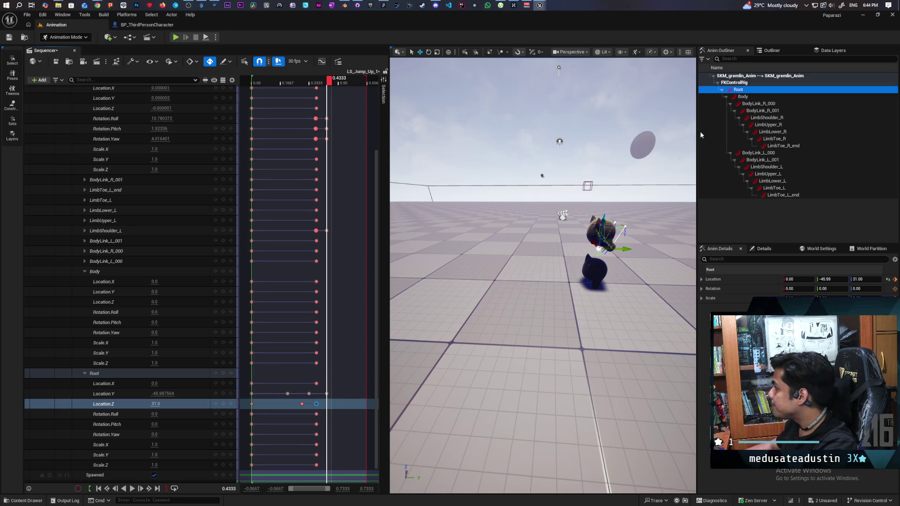
left_click(771, 50)
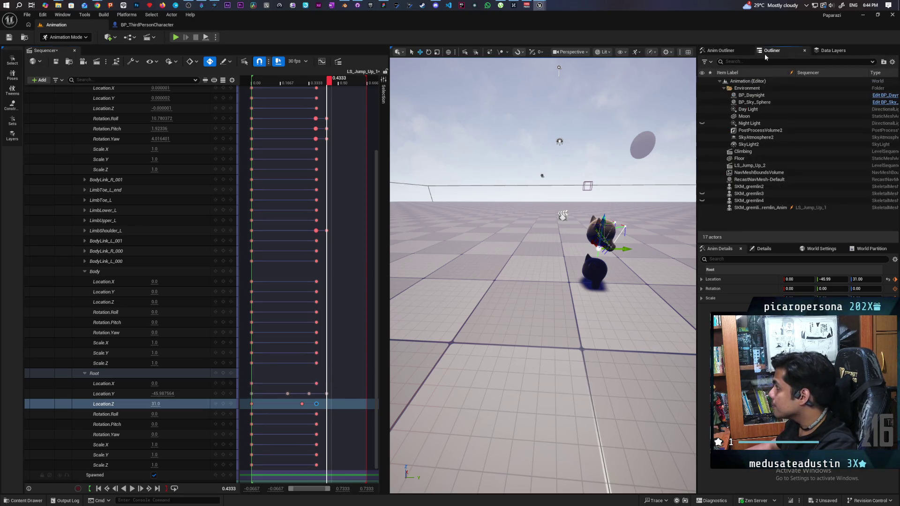
- Select SKM_gremlin3 and set its Root Location.Y to -24 at 0.4333
left_click(740, 194)
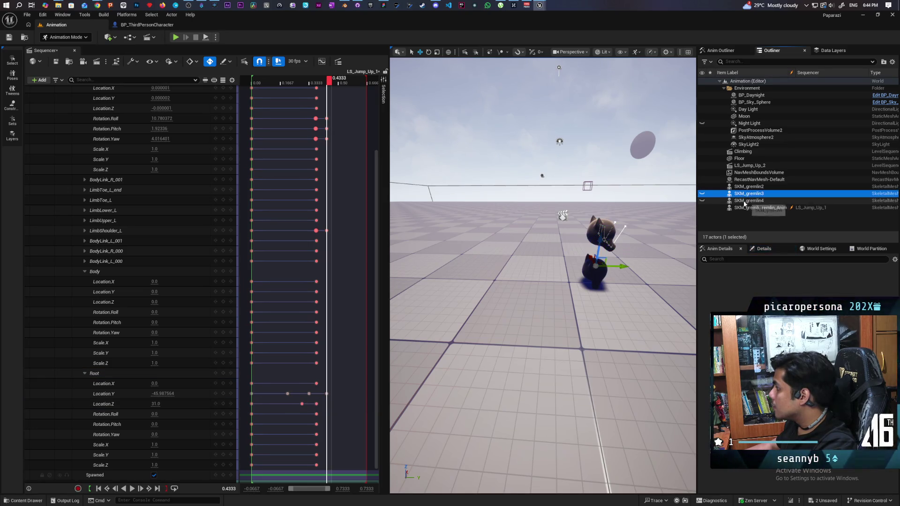
left_click(762, 248)
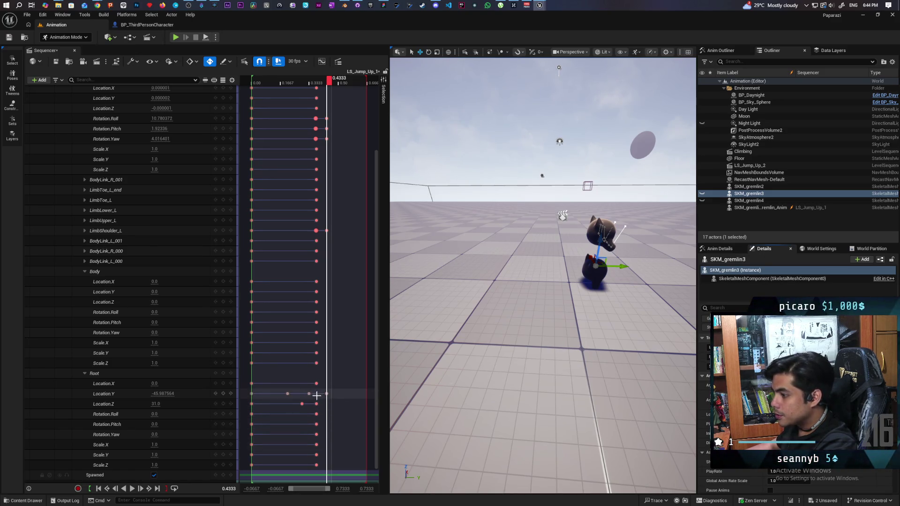
left_click(161, 394)
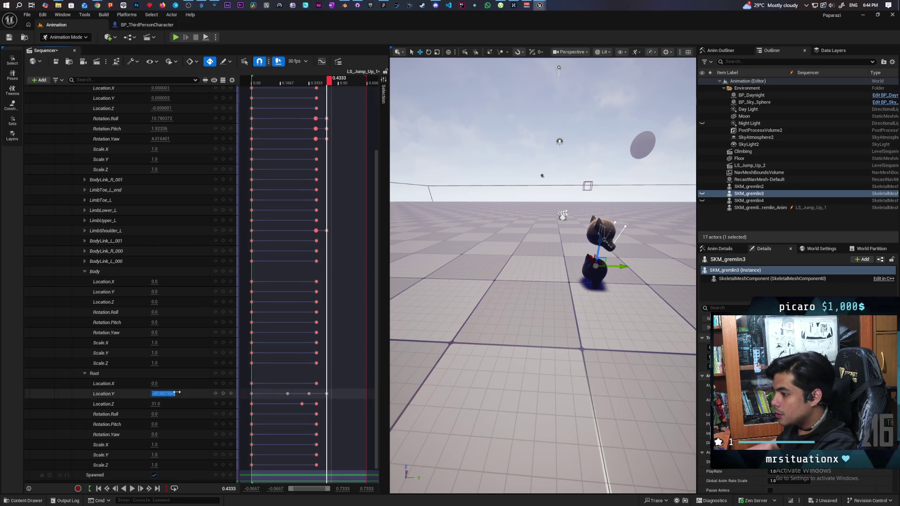
key("BackSpace")
type("-24")
key("Return")
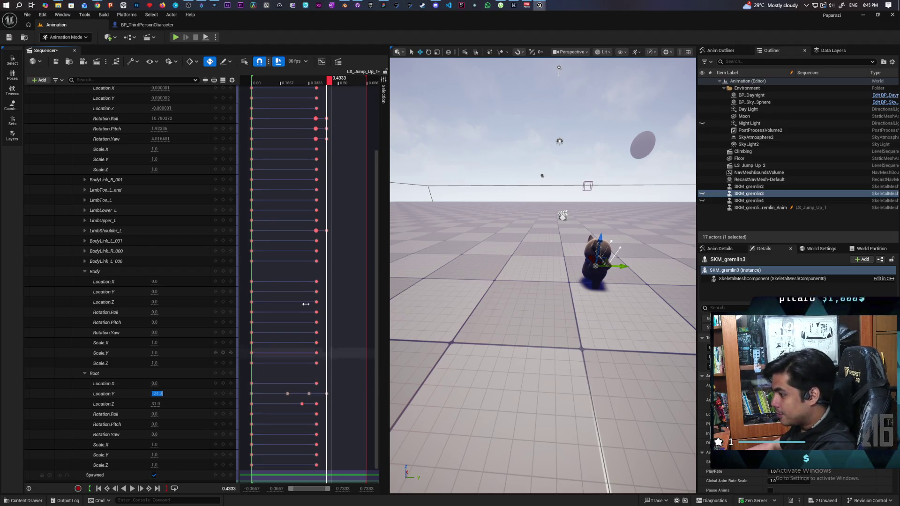
- Change the Root Location.Y key at 0.3333 from -33 to -24
mouse_move(329, 80)
left_mouse_down()
mouse_move(313, 90)
mouse_move(331, 96)
mouse_move(317, 99)
mouse_move(328, 104)
mouse_move(309, 103)
left_mouse_up()
left_click(157, 393)
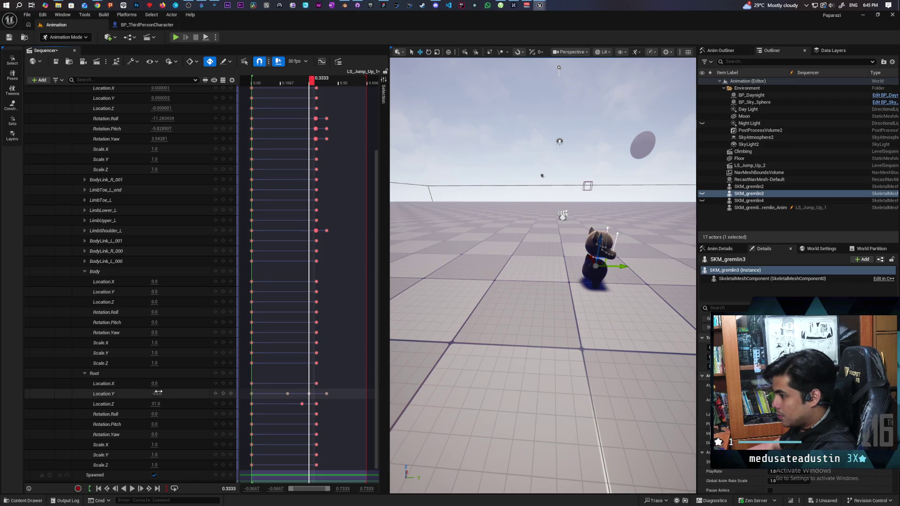
key("BackSpace")
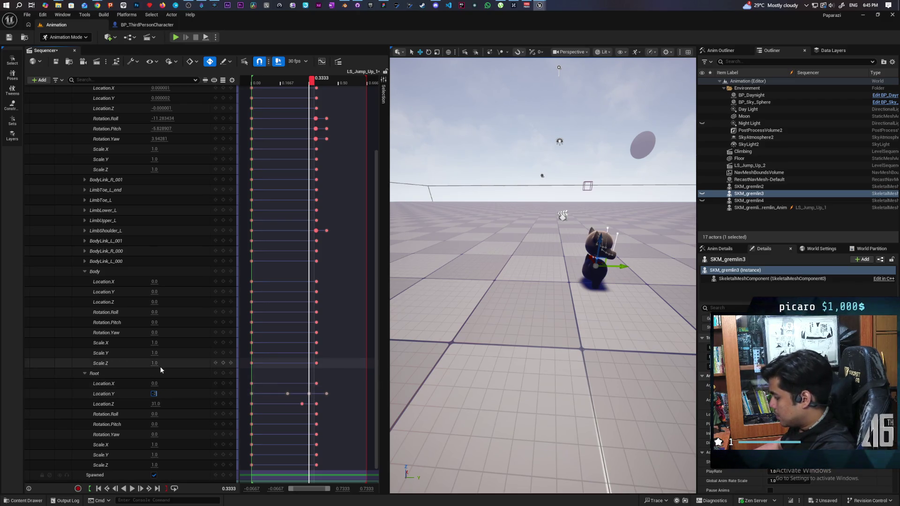
type("4")
key("Return")
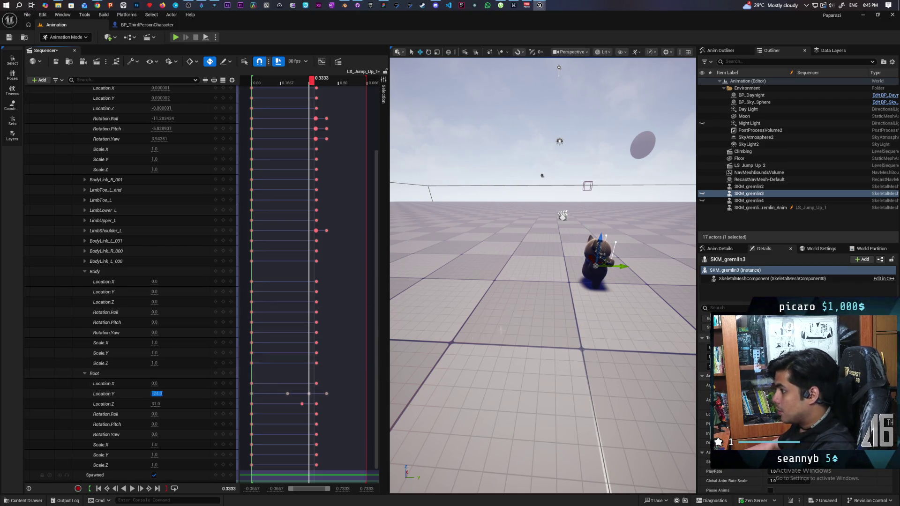
- Focus the gremlin, undo an accidental rig move, and restore Root Location.Y to -24
key("f")
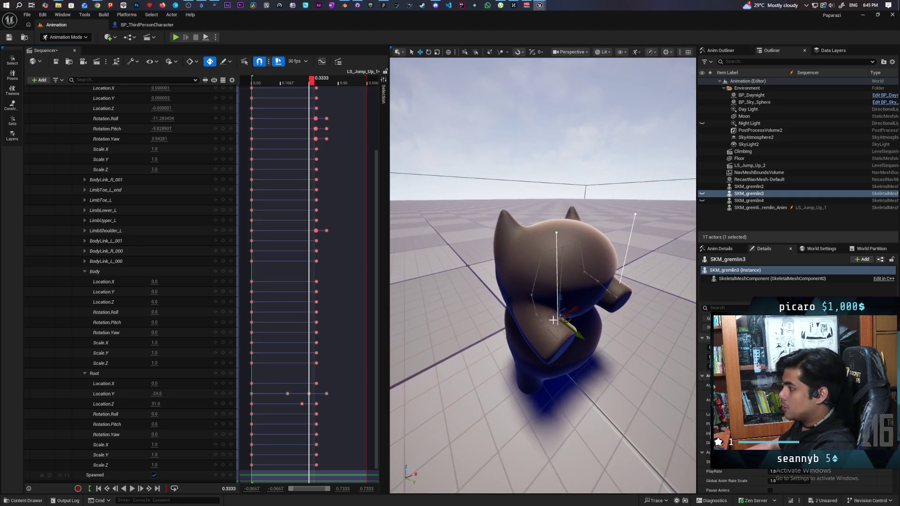
left_click(560, 306)
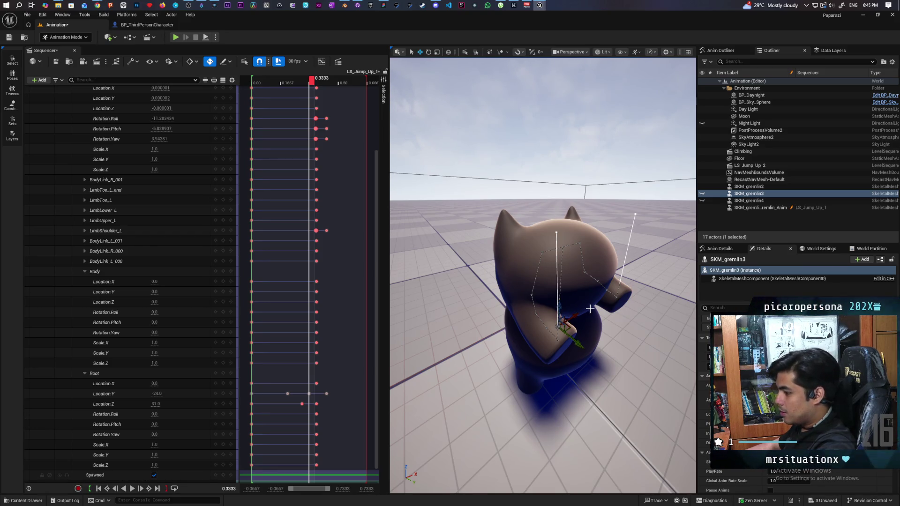
key("ctrl+z")
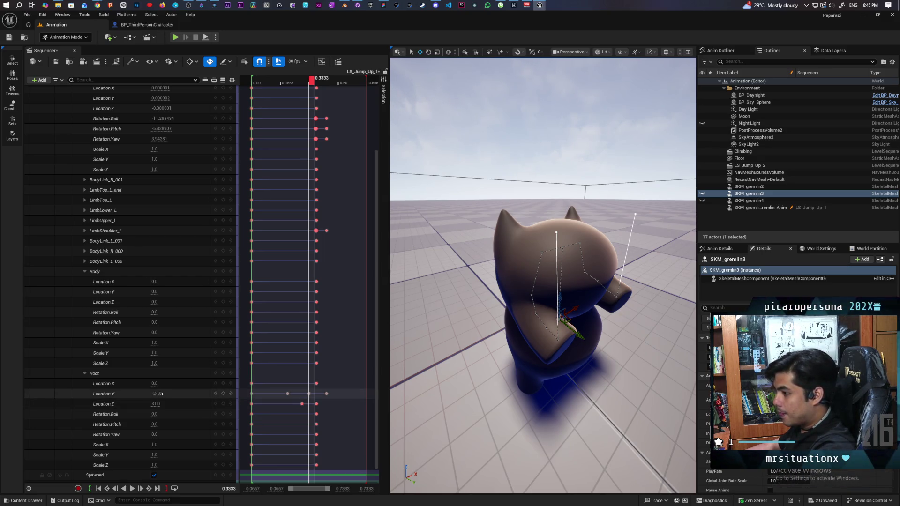
left_click_drag(160, 394, 171, 393)
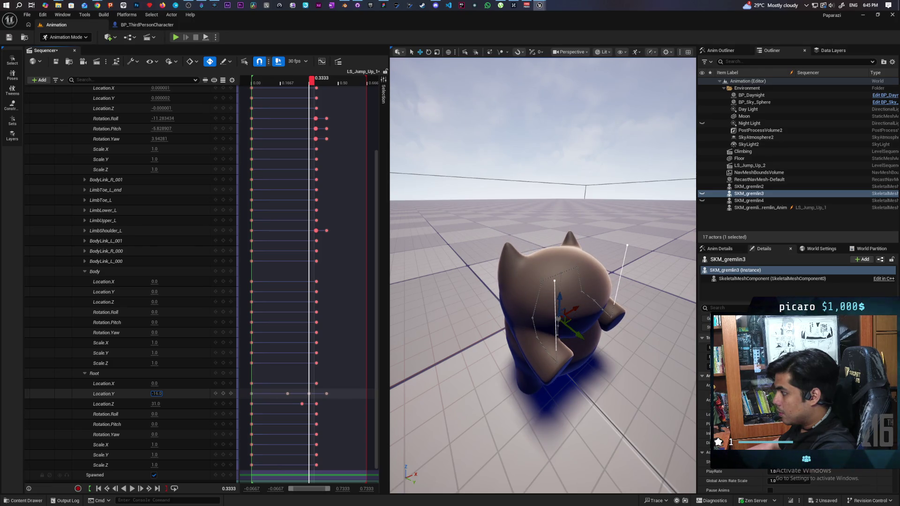
left_click_drag(170, 394, 167, 394)
- Step through frames around 0.3333 and 0.4333 to preview the jump pose, ending at 0.2333
mouse_move(312, 80)
left_mouse_down()
mouse_move(302, 80)
mouse_move(312, 80)
mouse_move(322, 101)
left_mouse_up()
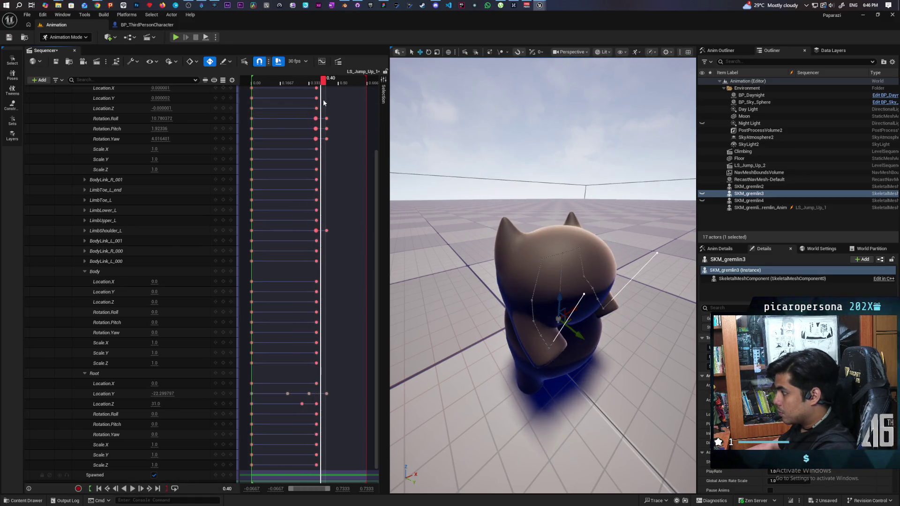
key("Left")
key("Left")
key("Right")
key("Right")
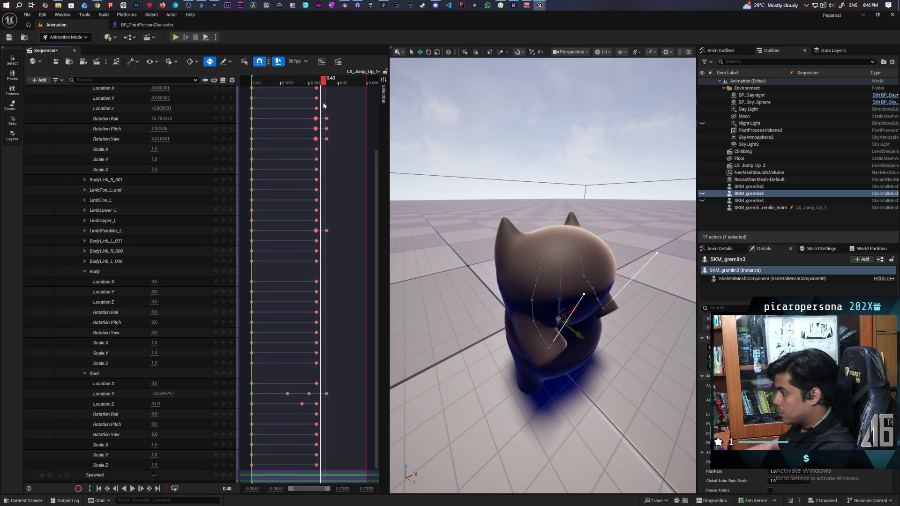
key("Left")
key("Right")
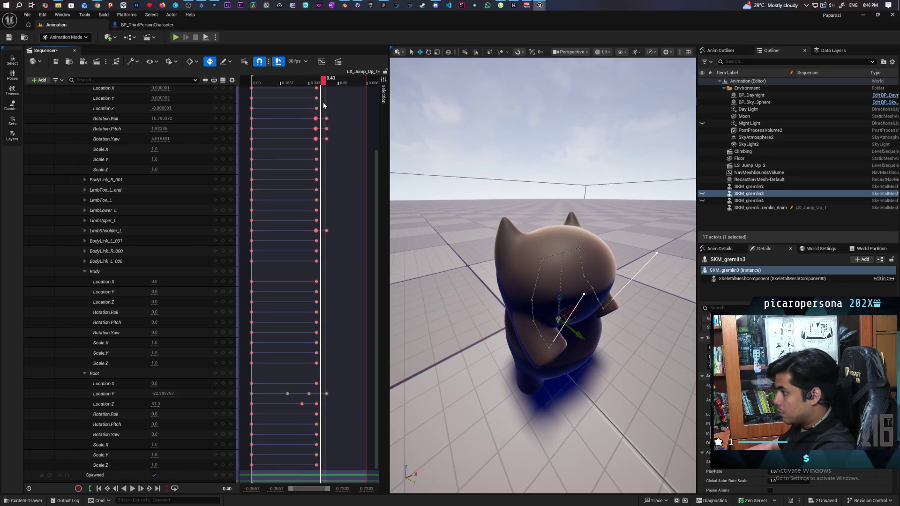
key("Right")
key("Left")
key("Left")
key("Left")
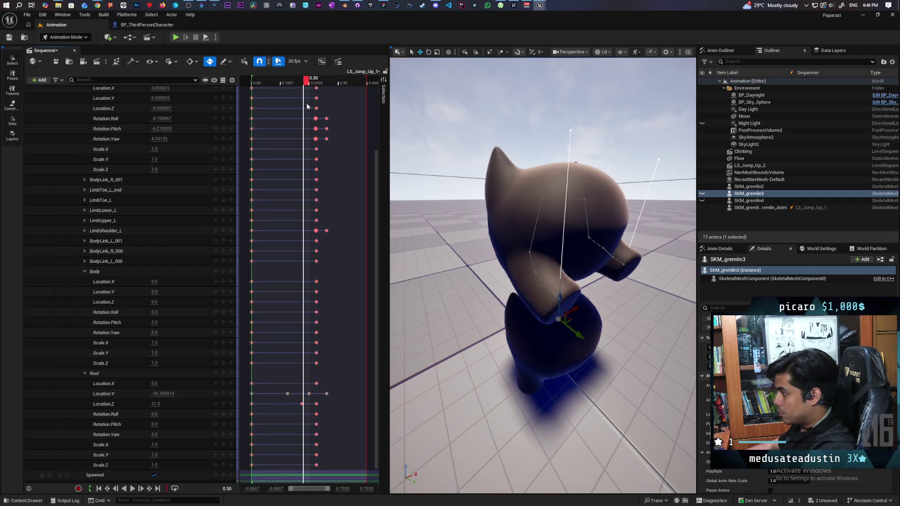
key("Left")
key("Left")
key("Left")
key("Left")
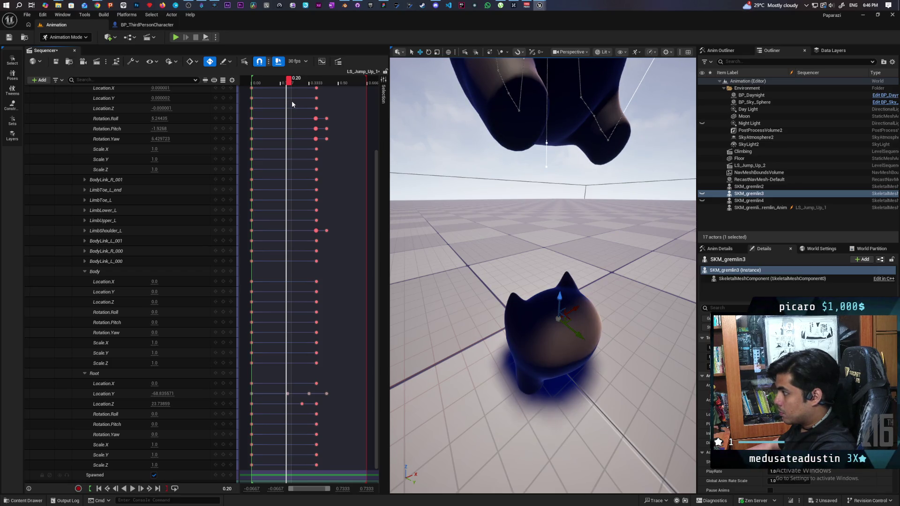
- Drag the Root Location Y key at 0.2083 from -69 to -24 and play the jump back to preview
left_click(287, 395)
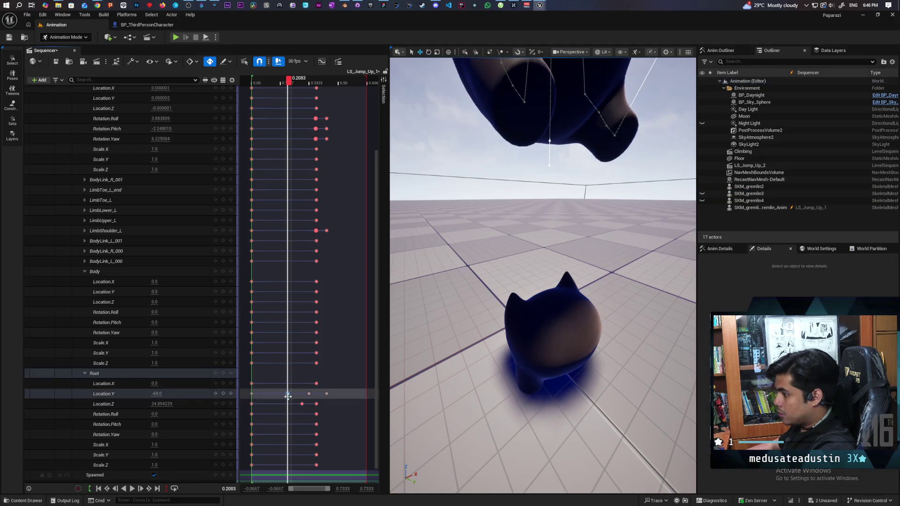
left_click_drag(157, 394, 174, 393)
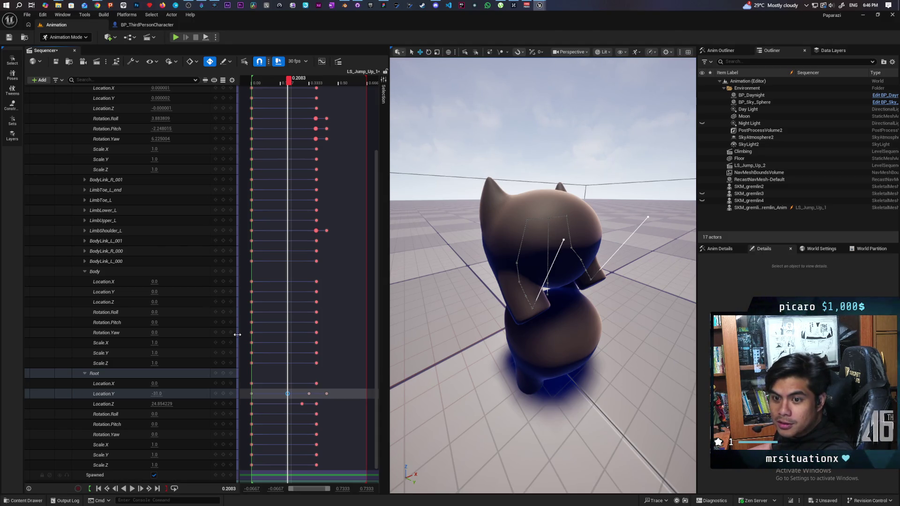
mouse_move(647, 215)
left_mouse_down()
mouse_move(695, 214)
mouse_move(633, 225)
mouse_move(589, 215)
left_mouse_up()
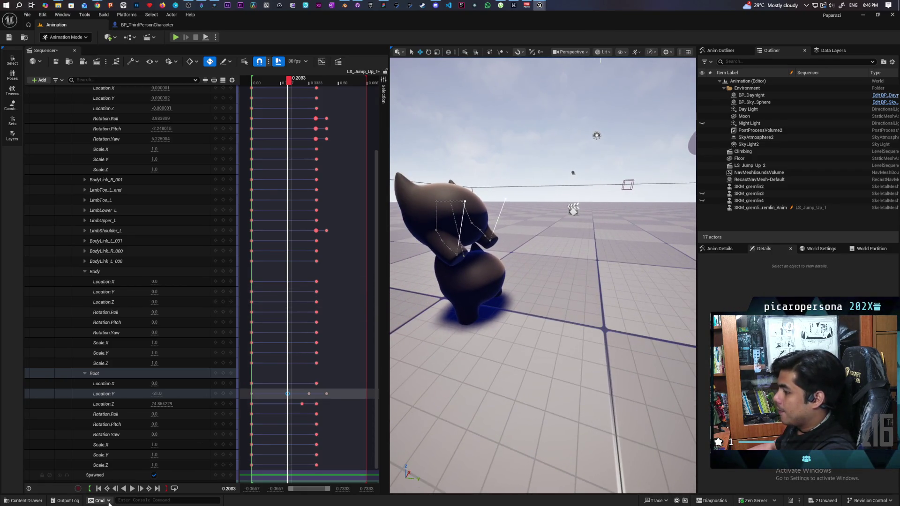
left_click(131, 489)
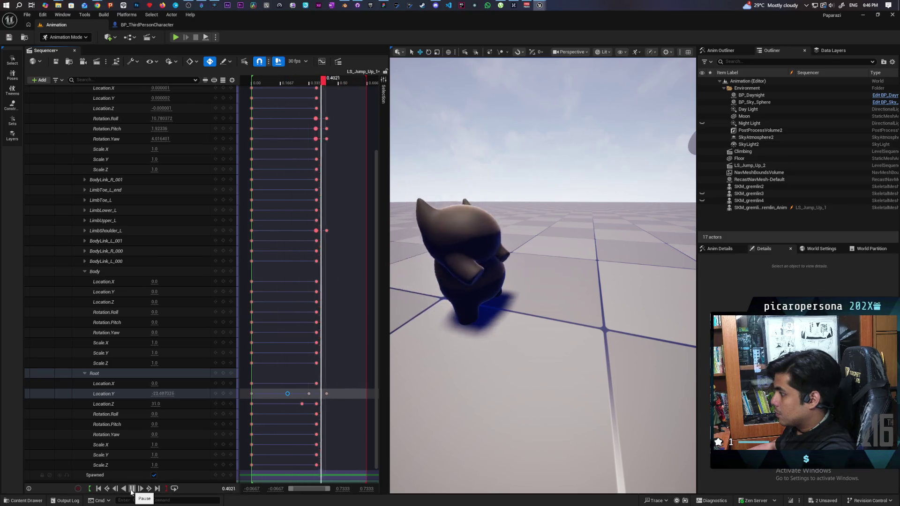
left_click(132, 491)
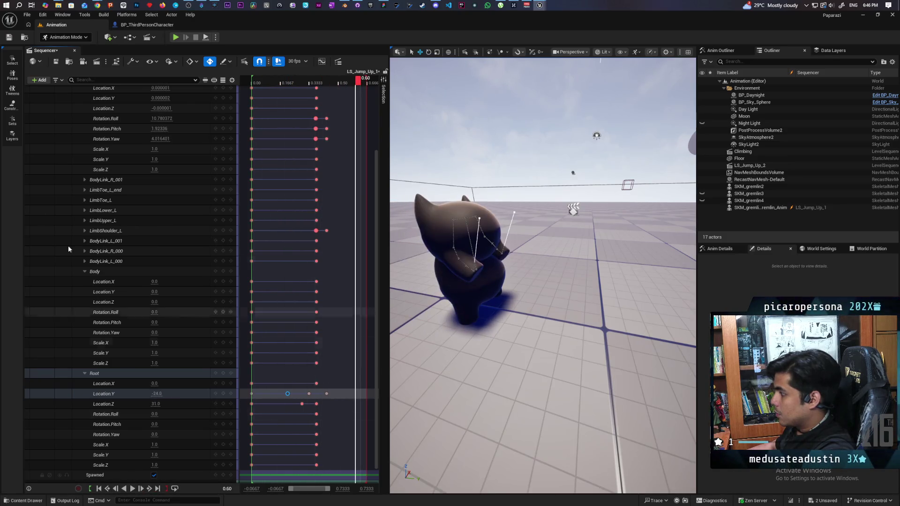
scroll(108, 224, "up", 4)
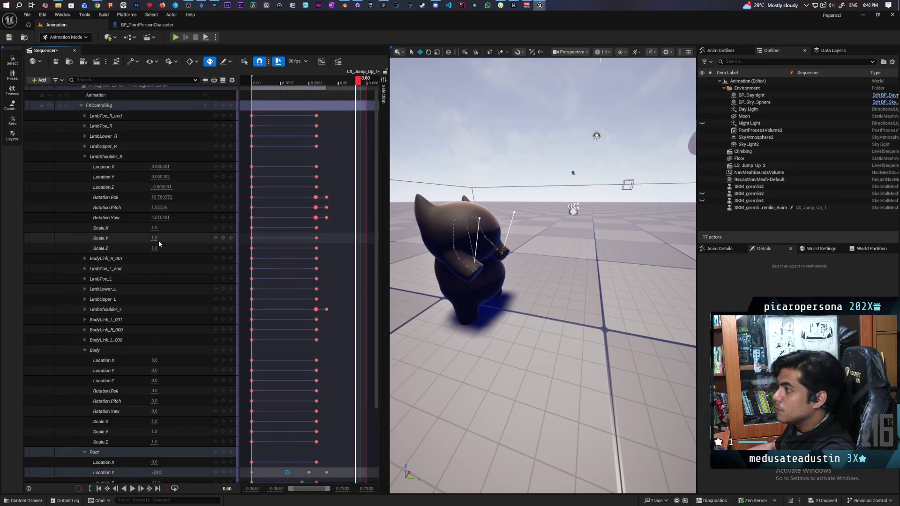
- Bake the SKM_gremlin_Anim track into an animation sequence SKM_Oni_JumpOn_1 in Oni/Anims
right_click(107, 89)
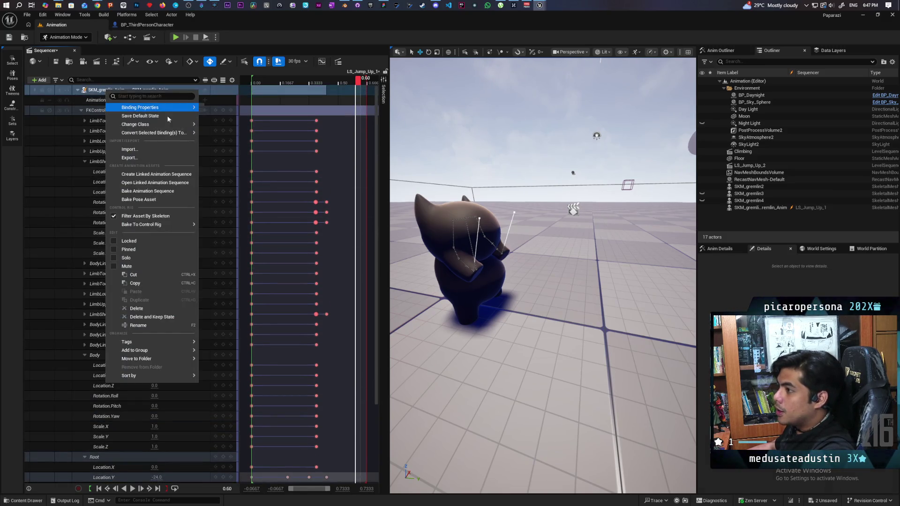
mouse_move(164, 123)
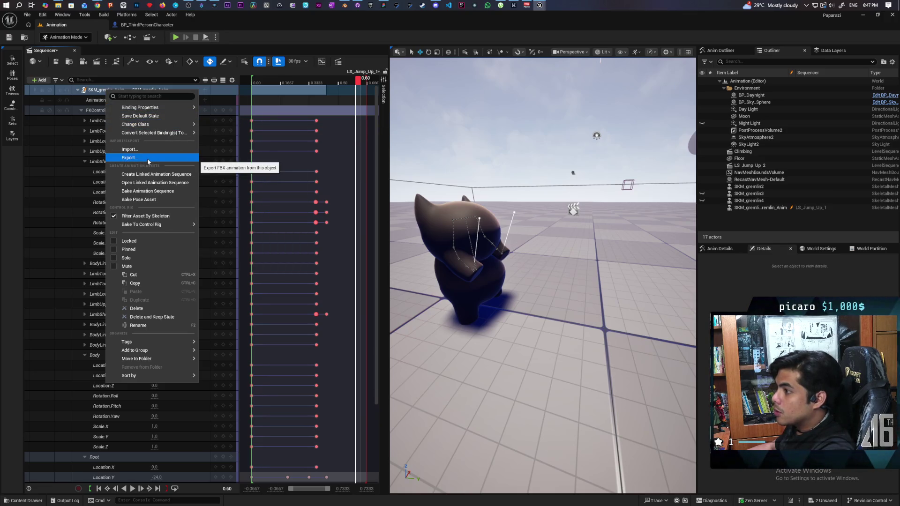
left_click(147, 190)
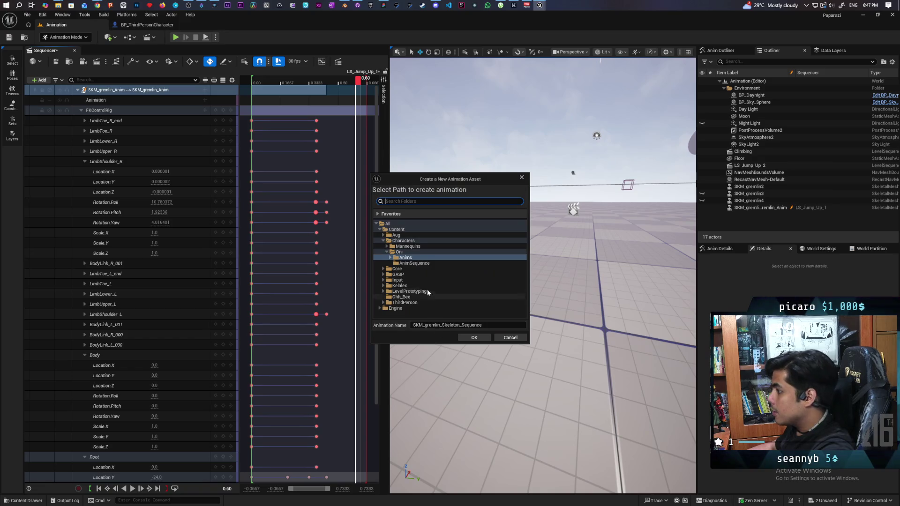
left_click(403, 258)
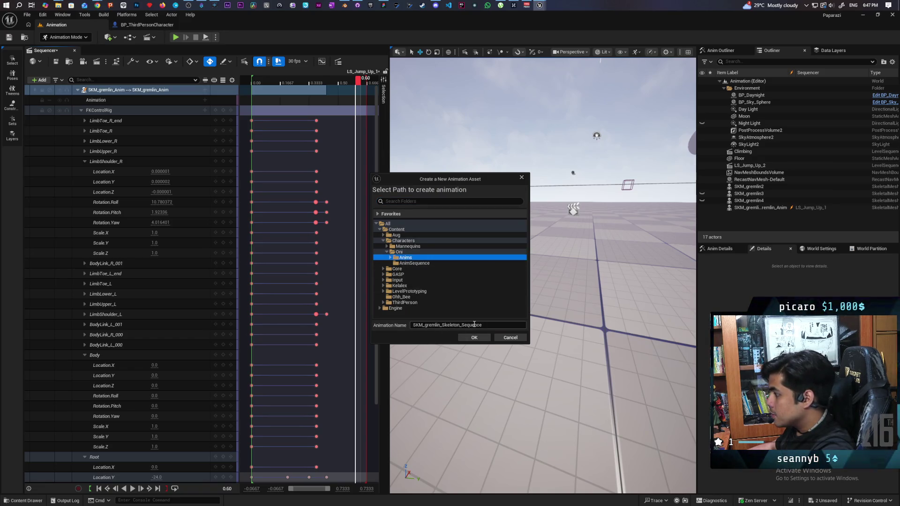
left_click_drag(488, 324, 439, 326)
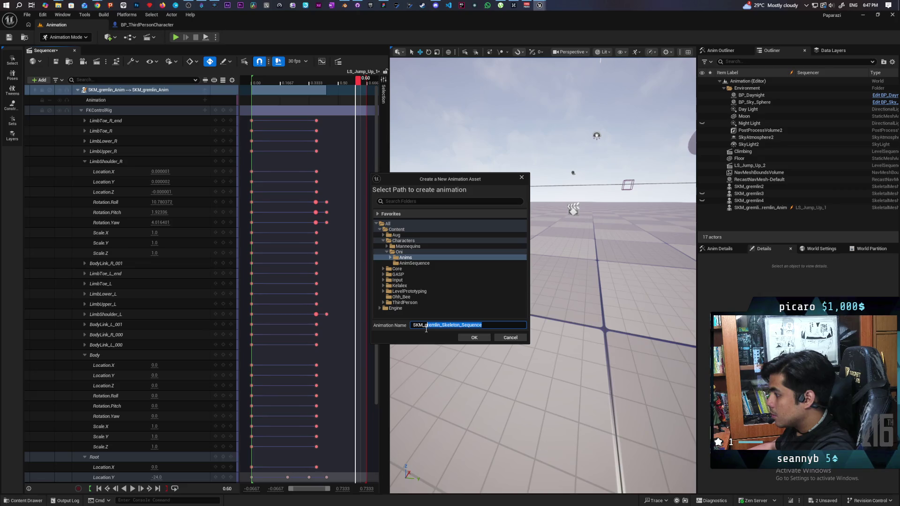
type("Oni_JumpOn")
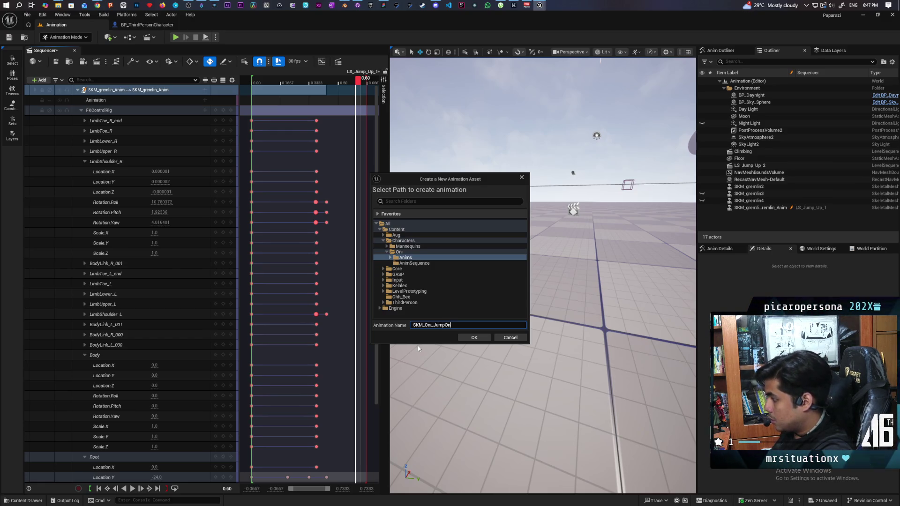
type("1")
left_click(471, 338)
left_click(506, 335)
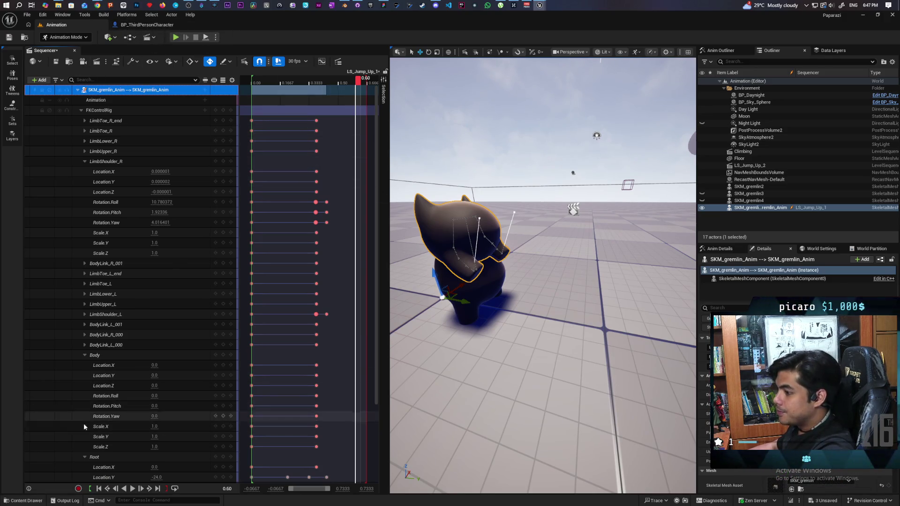
- Browse the content browser to Characters/Oni/Anims and open the new animation asset's options
left_click(41, 501)
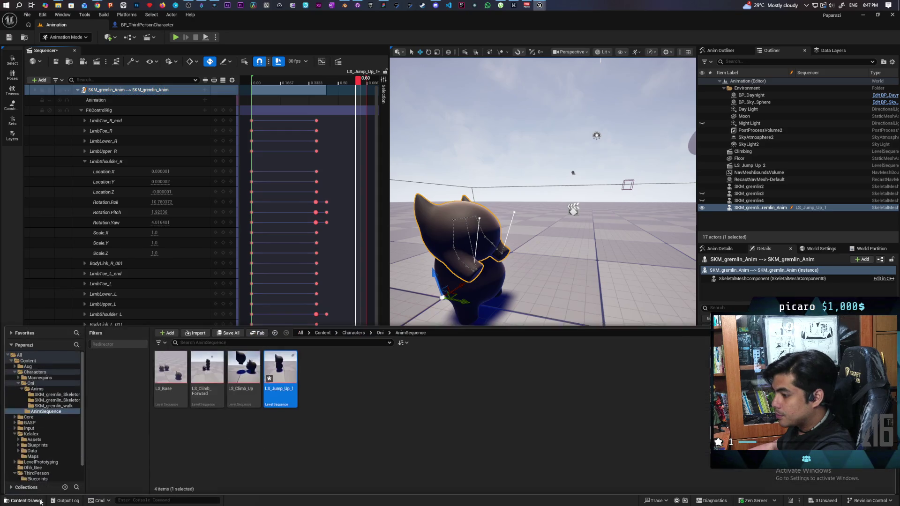
left_click(357, 335)
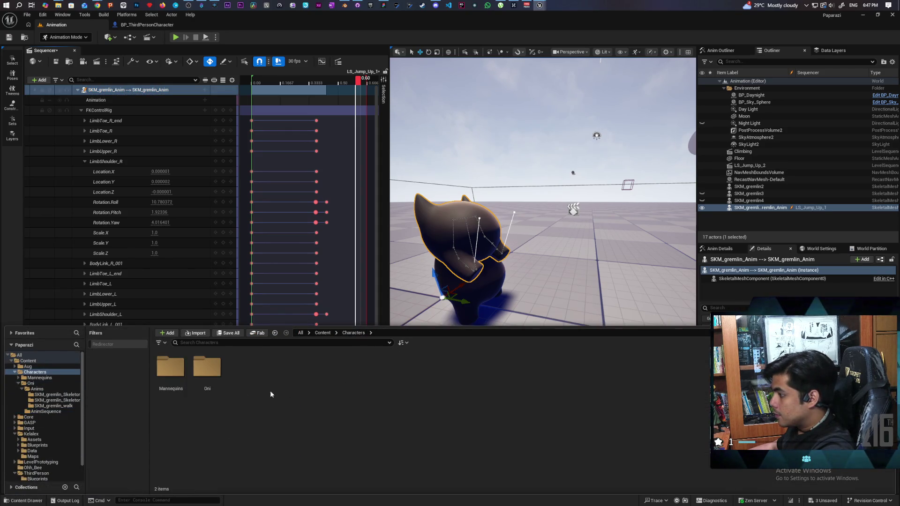
double_click(214, 371)
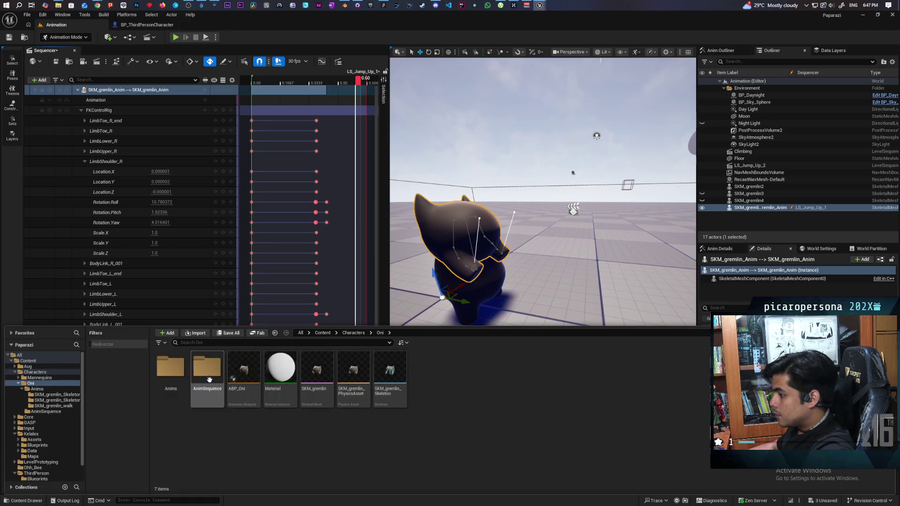
double_click(170, 370)
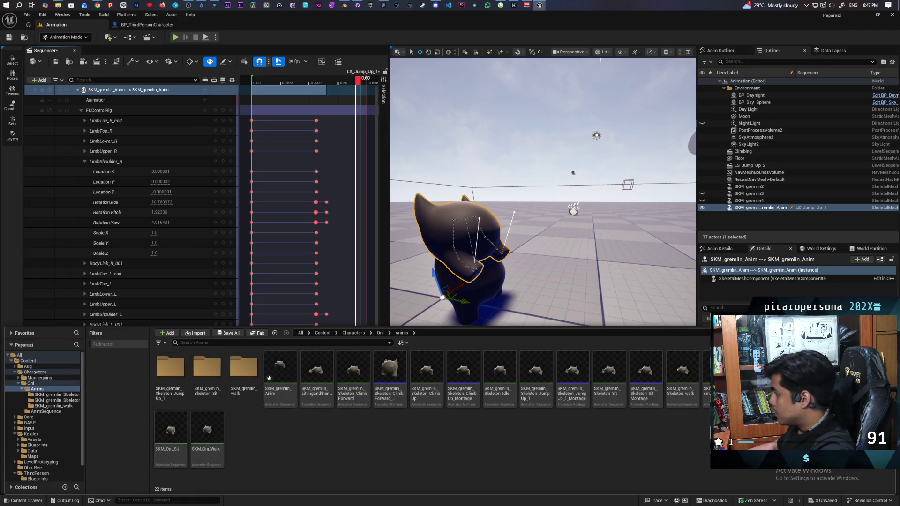
right_click(801, 374)
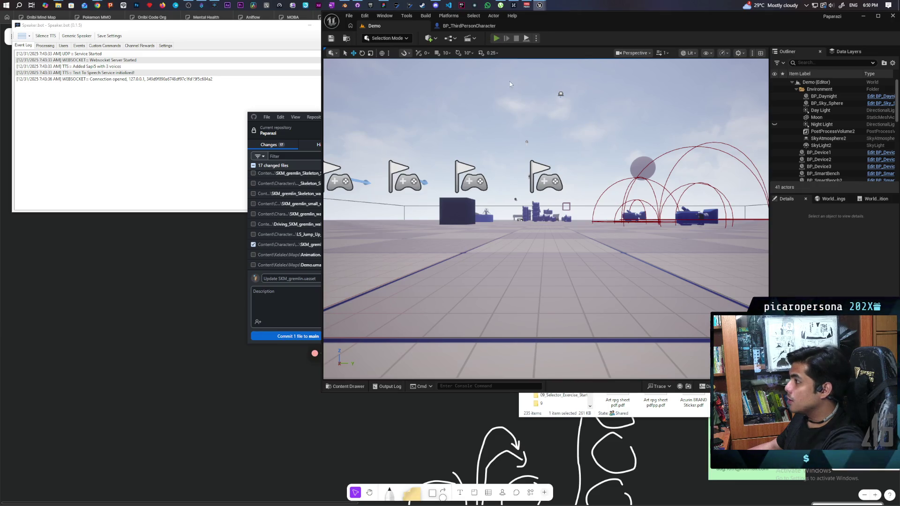
- Start a multiplayer play-in-editor session with Alt+P and take control of the gremlin
key("alt+p")
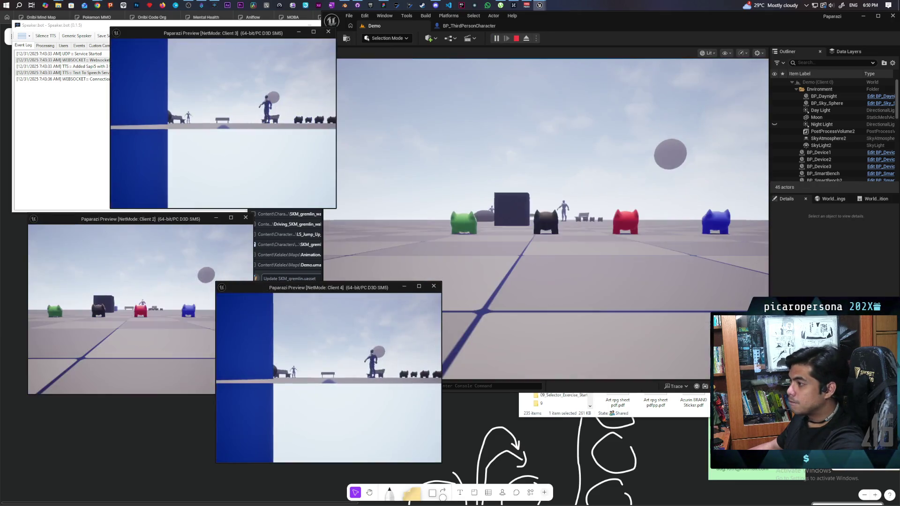
left_click(510, 232)
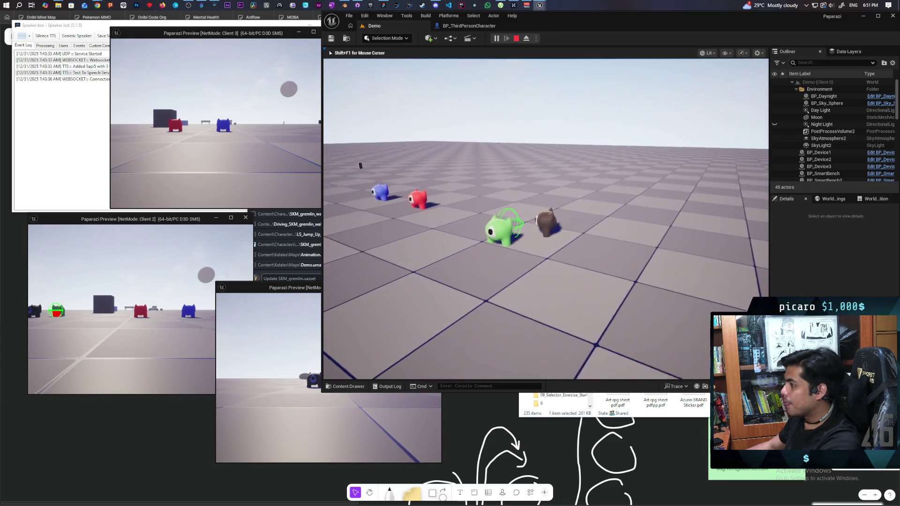
- Stop play and open the AttachToStack function graph in BP_ThirdPersonCharacter
key("Escape")
left_click(467, 26)
scroll(552, 203, "down", 8)
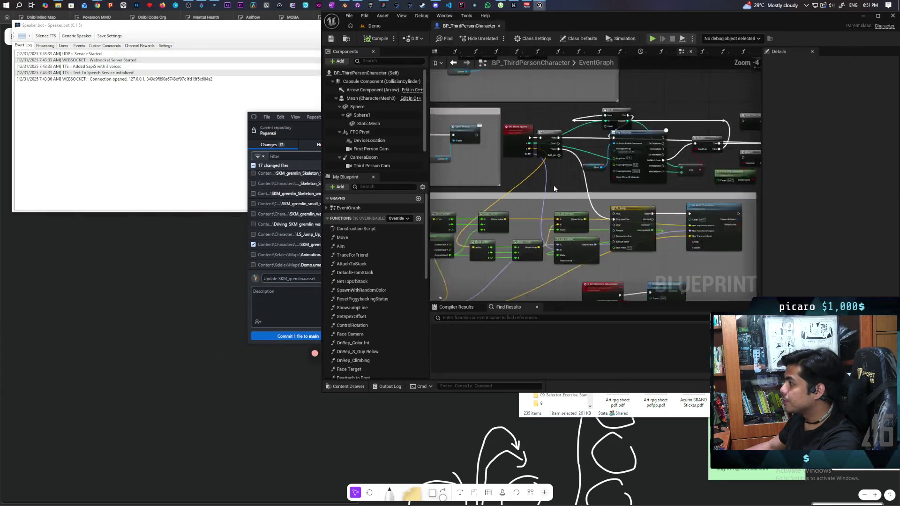
scroll(617, 167, "up", 1)
mouse_move(617, 168)
left_mouse_down()
mouse_move(559, 237)
mouse_move(656, 255)
mouse_move(575, 241)
mouse_move(694, 224)
mouse_move(663, 224)
left_mouse_up()
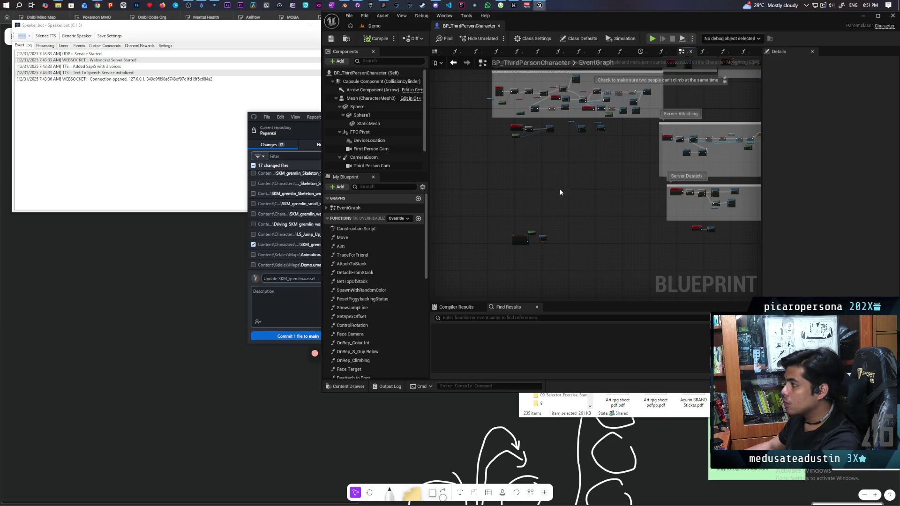
scroll(556, 163, "down", 2)
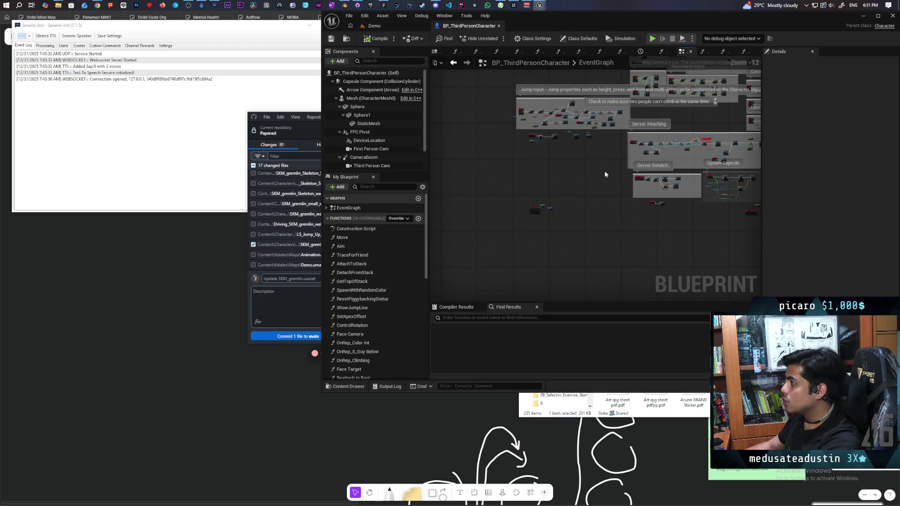
scroll(605, 175, "up", 11)
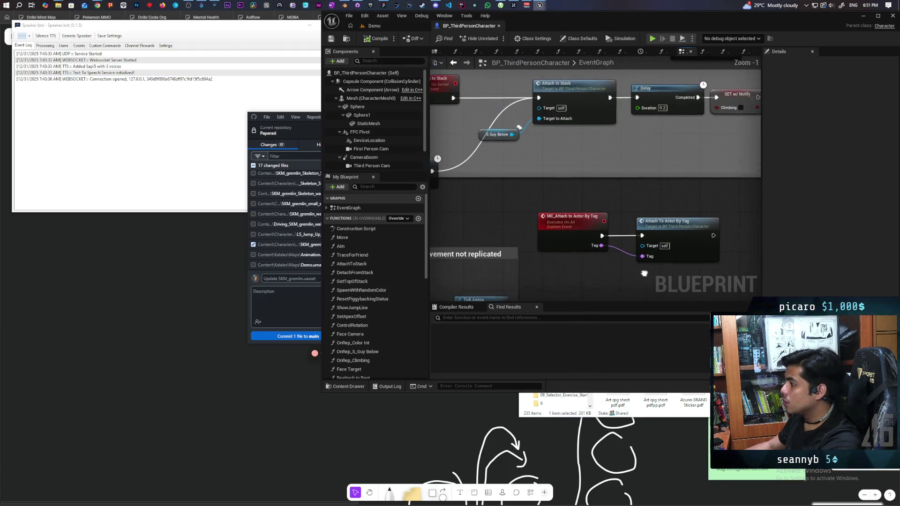
double_click(594, 107)
- Wire Set Collision directly into Attach Component To Component and set Location Rule to Keep Relative
mouse_move(575, 191)
left_mouse_down()
mouse_move(535, 194)
mouse_move(540, 168)
mouse_move(586, 178)
mouse_move(580, 187)
mouse_move(638, 194)
mouse_move(615, 205)
left_mouse_up()
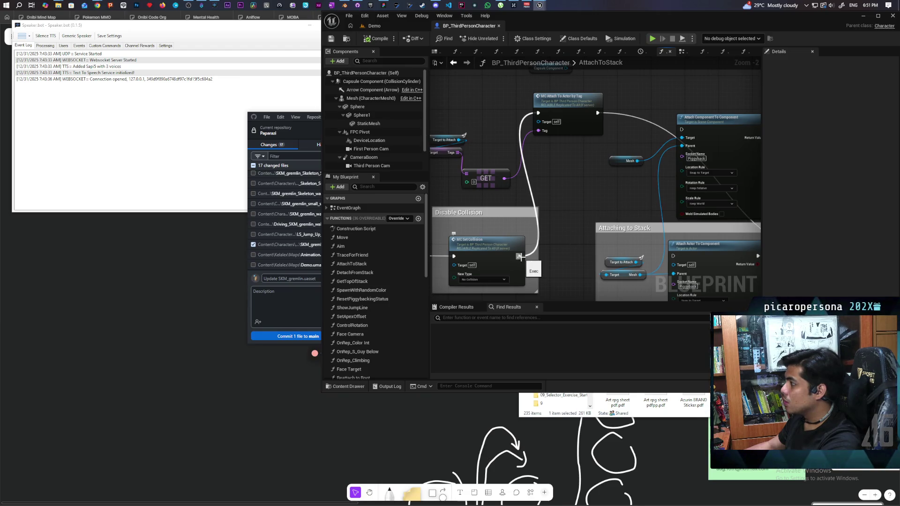
left_click_drag(519, 256, 682, 130)
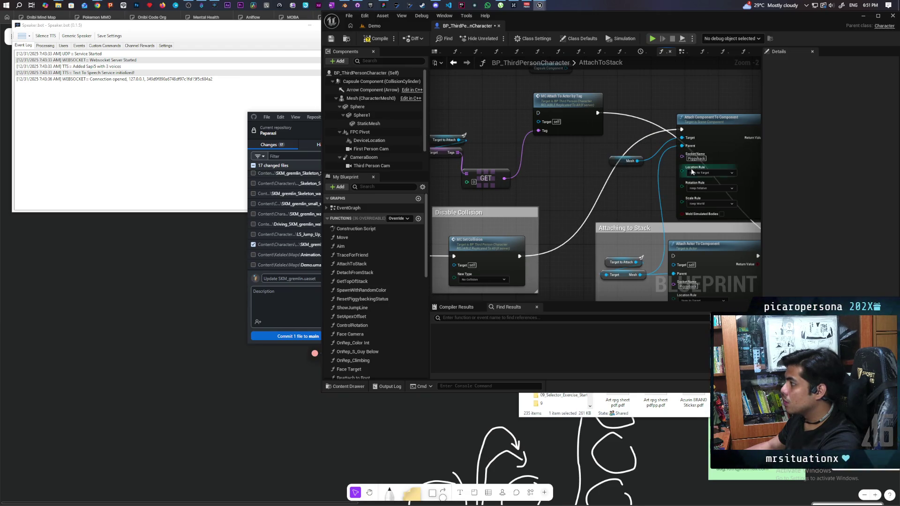
left_click(702, 173)
left_click(710, 183)
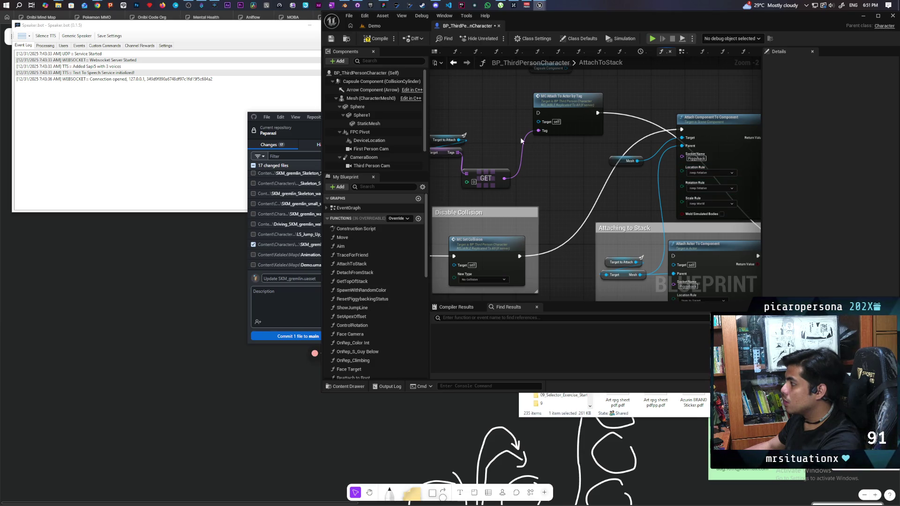
- Return to the Demo level and relaunch the multiplayer test
left_click(376, 38)
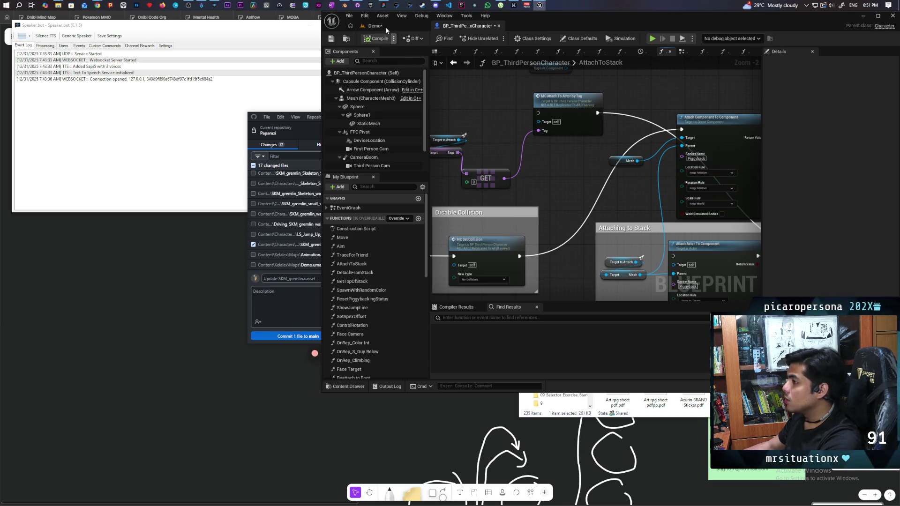
left_click(375, 26)
left_click(496, 38)
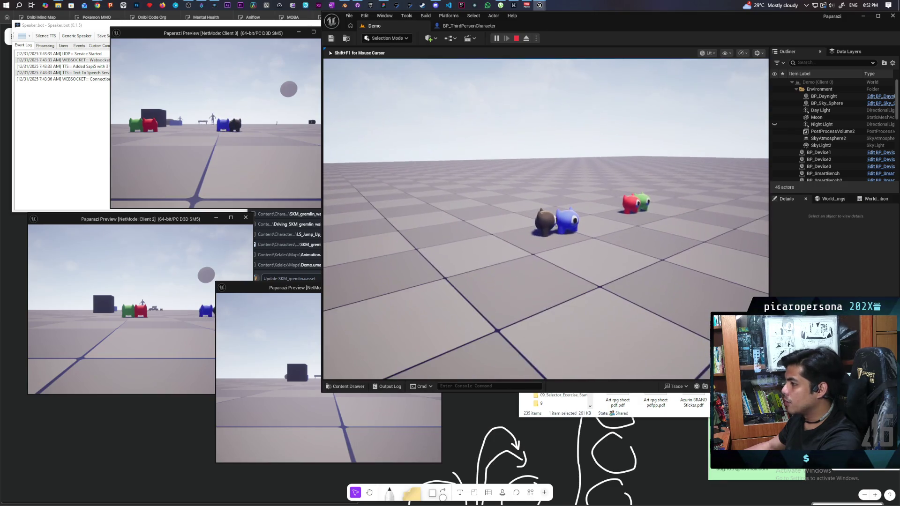
- Test stacking in the running session, open the in-game console, then stop play
key("grave")
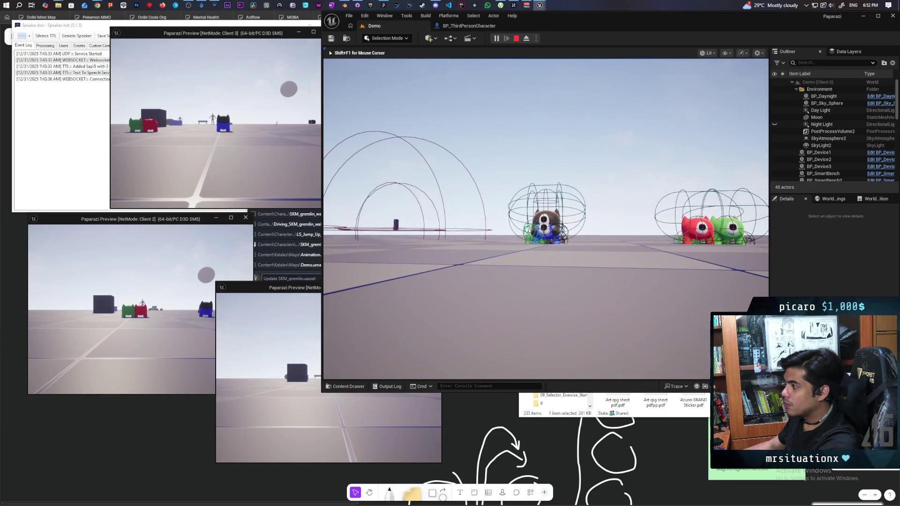
key("Escape")
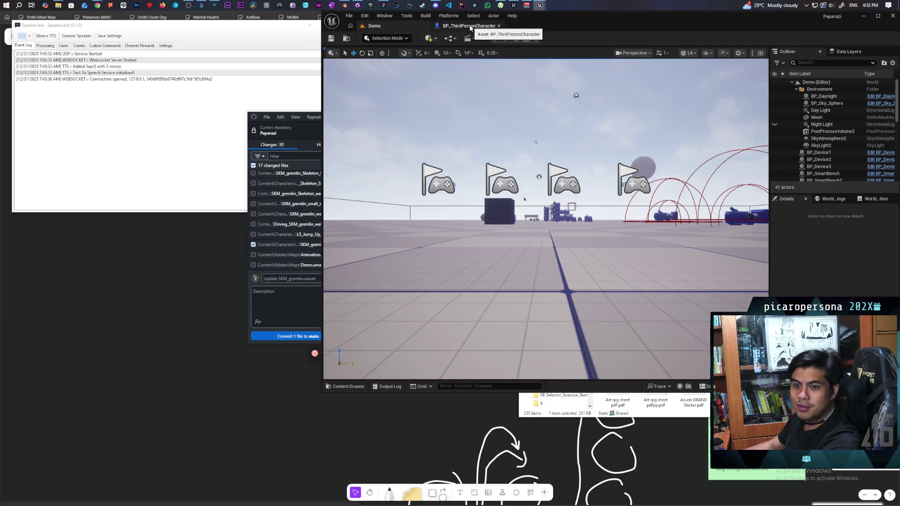
- Set Attach Component To Component's Location Rule to Snap to Target and save BP_ThirdPersonCharacter
left_click(471, 26)
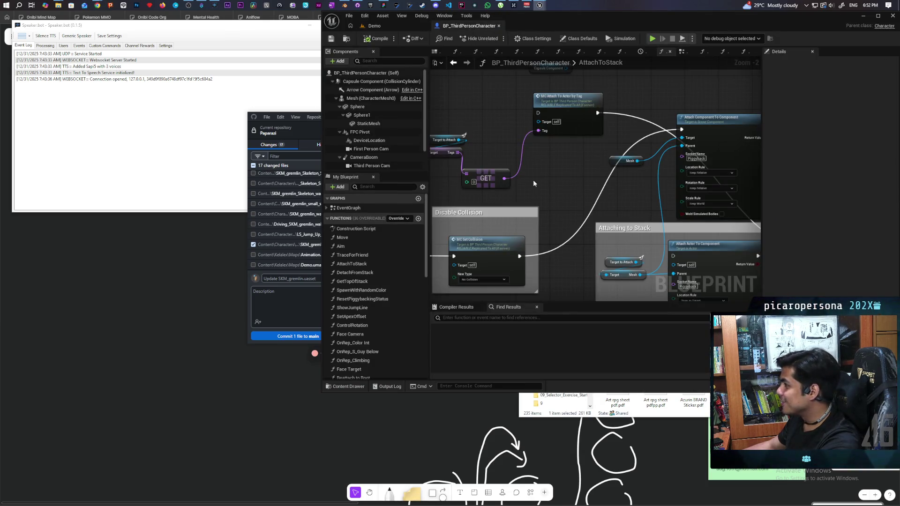
scroll(557, 176, "up", 2)
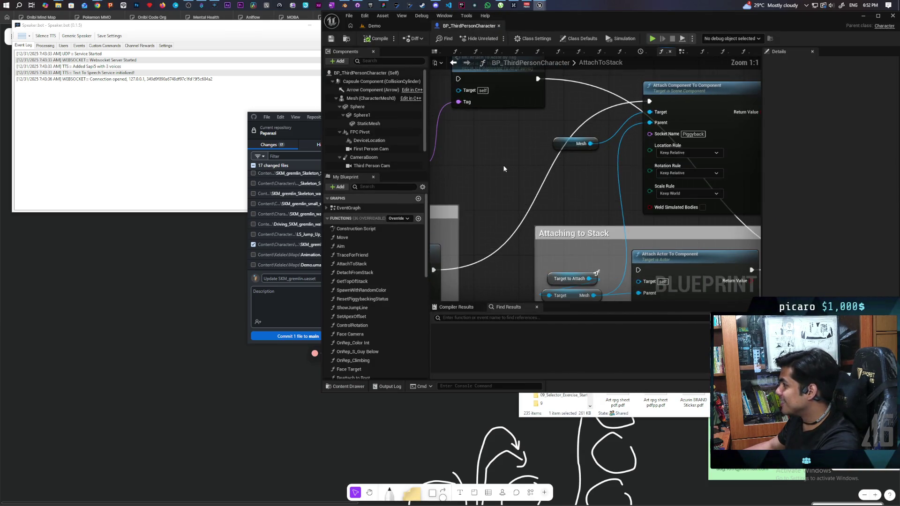
left_click(694, 154)
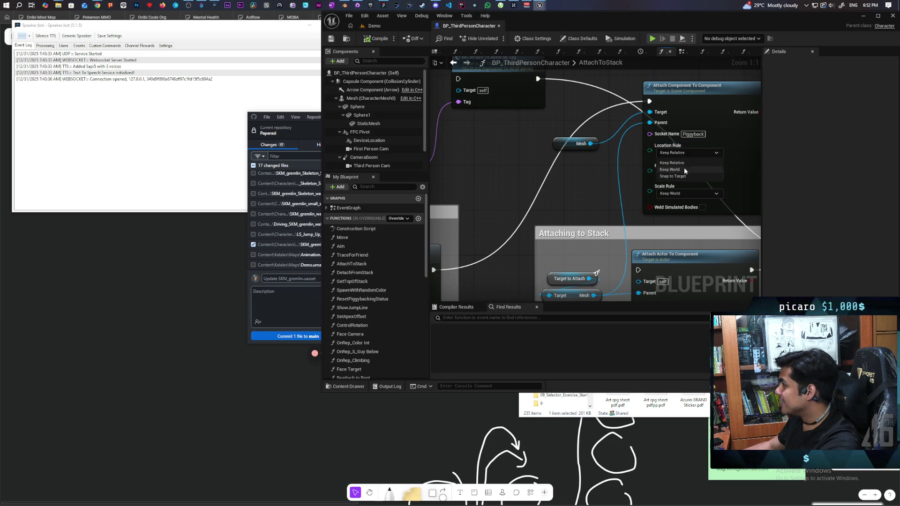
left_click(693, 176)
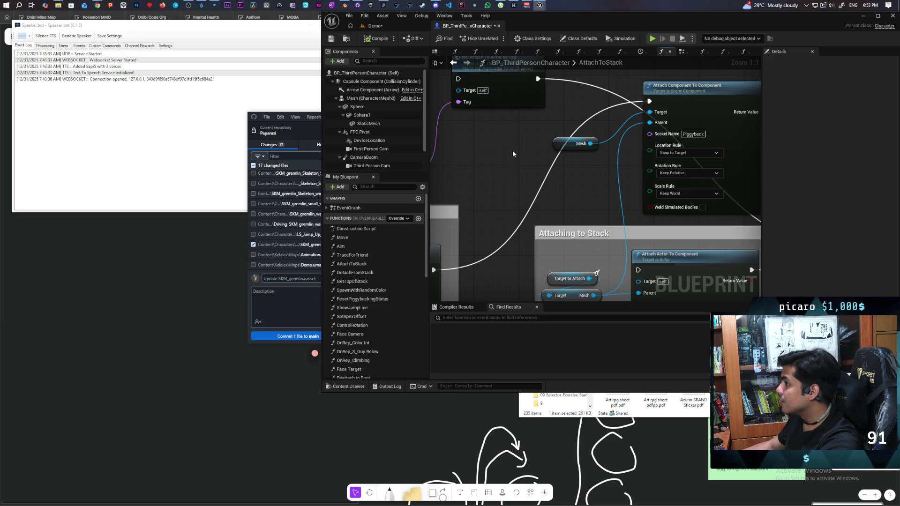
left_click_drag(513, 153, 475, 170)
key("ctrl+s")
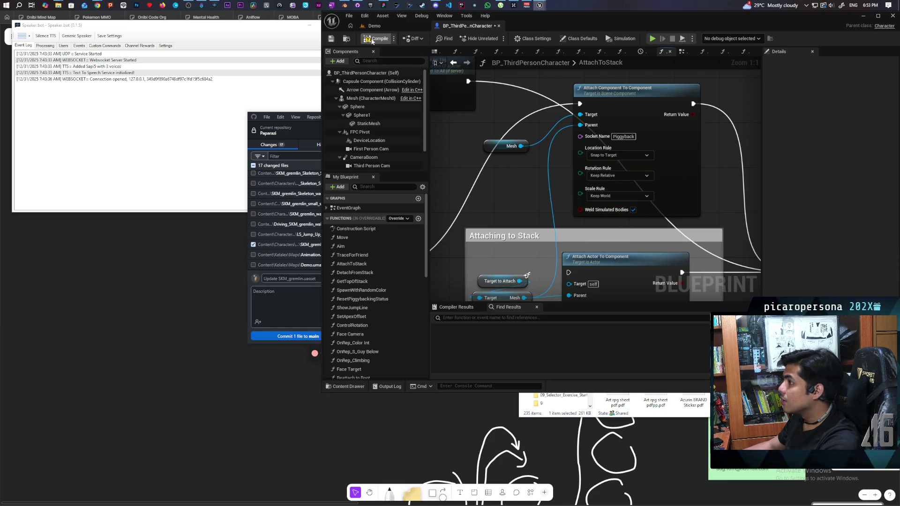
left_click(383, 26)
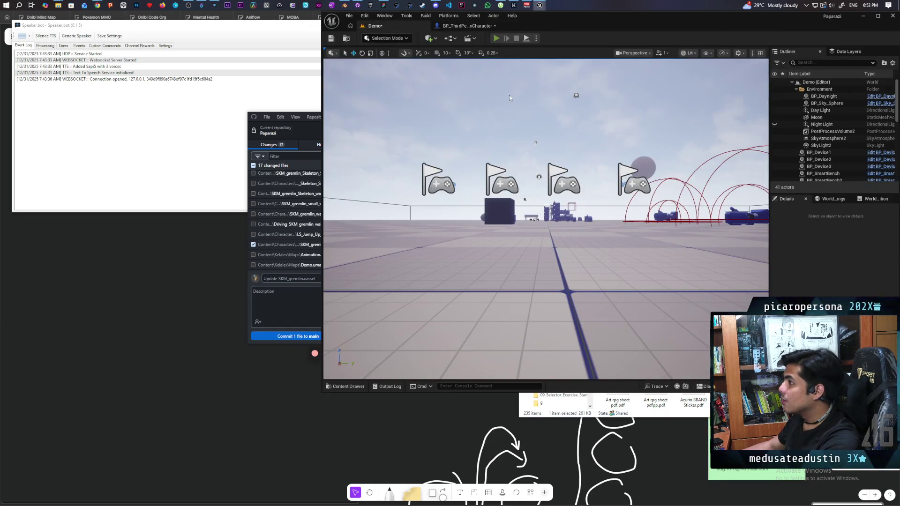
- Start a three-client play session and jump the dark gremlin onto the blue gremlin
key("alt+p")
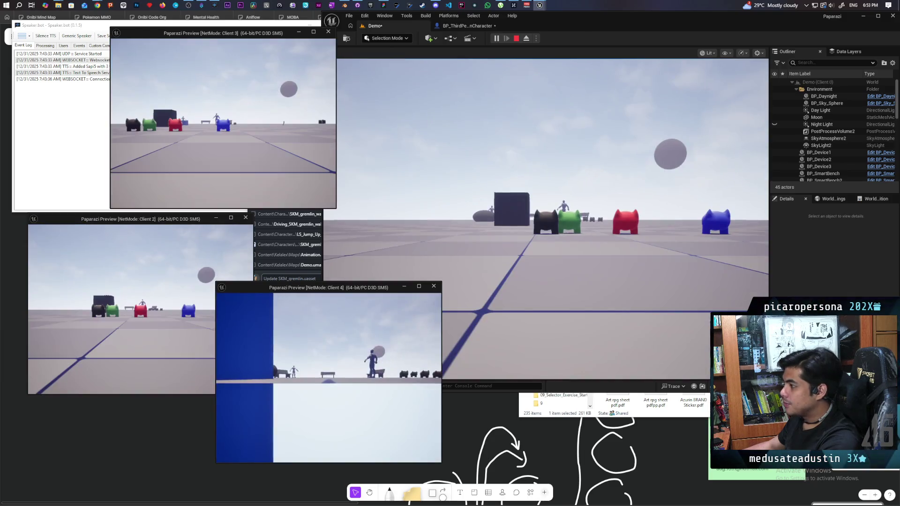
left_click(546, 218)
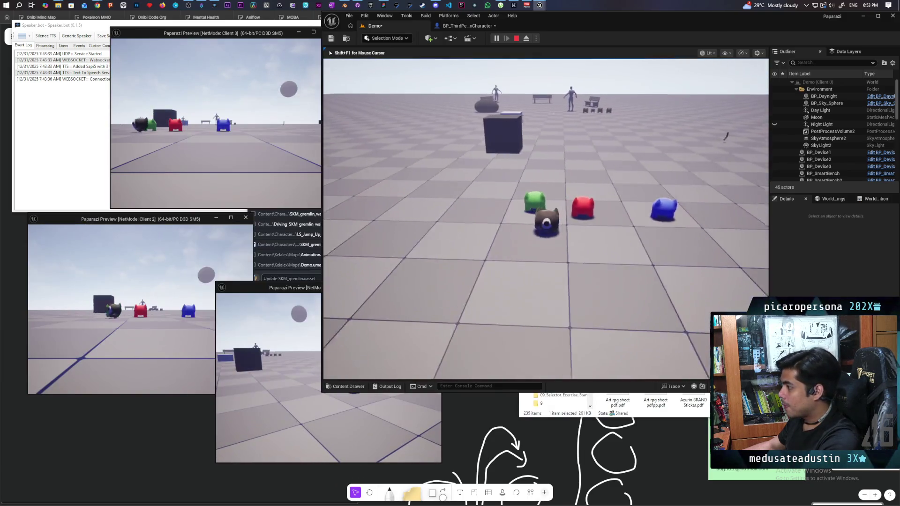
key("d")
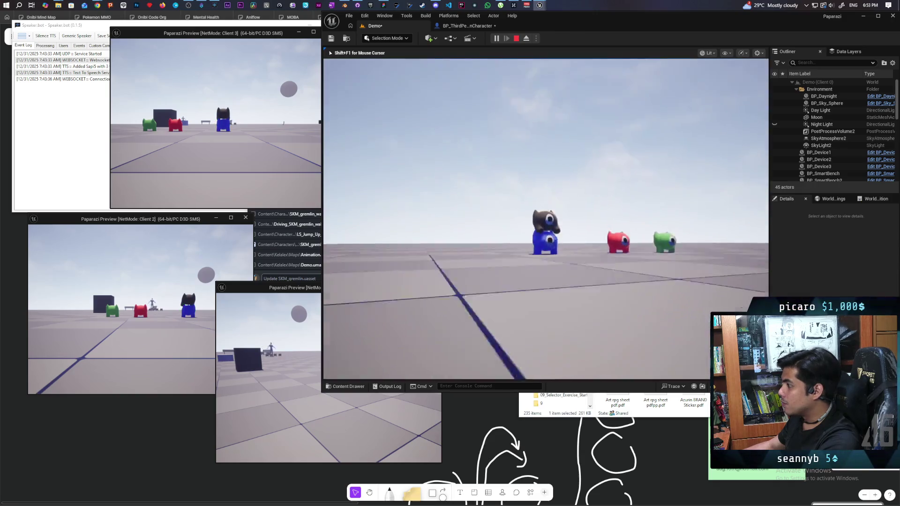
key("a")
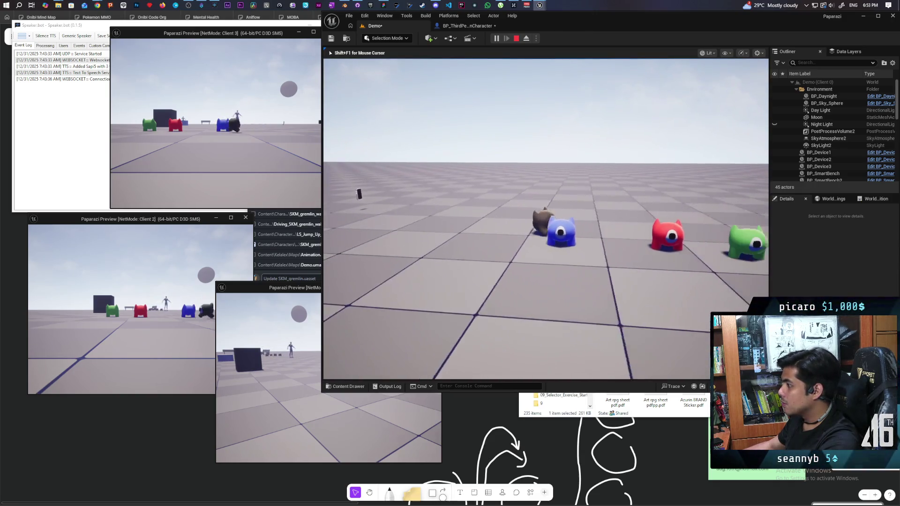
key("space")
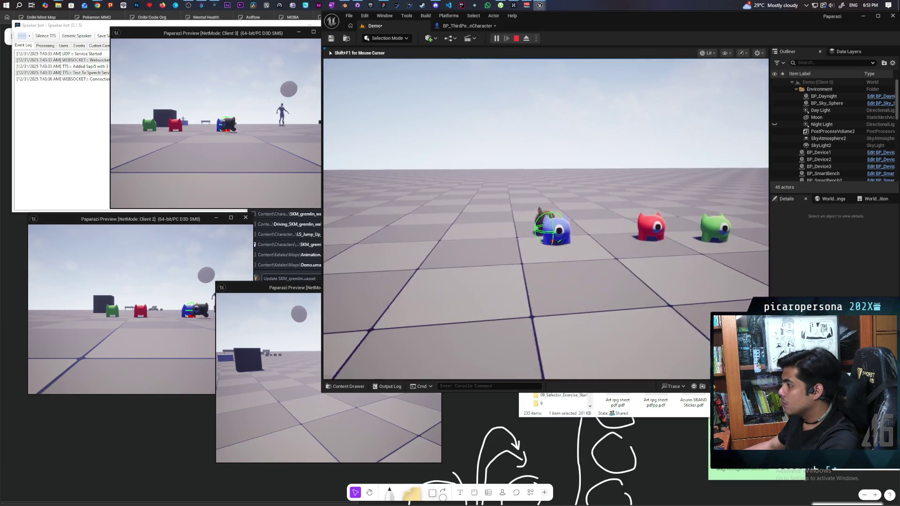
key("space")
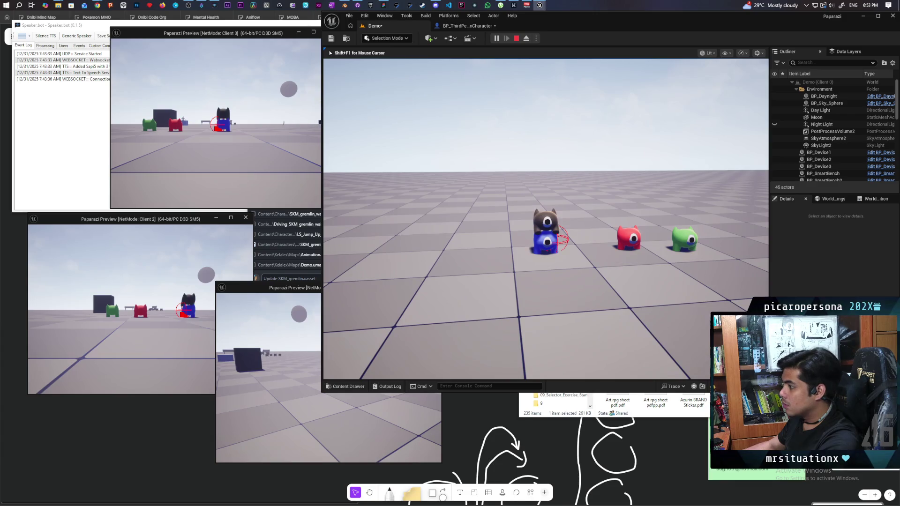
- Run 'show collision' in the console to display collision shapes, then stop play
key("grave")
type("show collision")
key("Return")
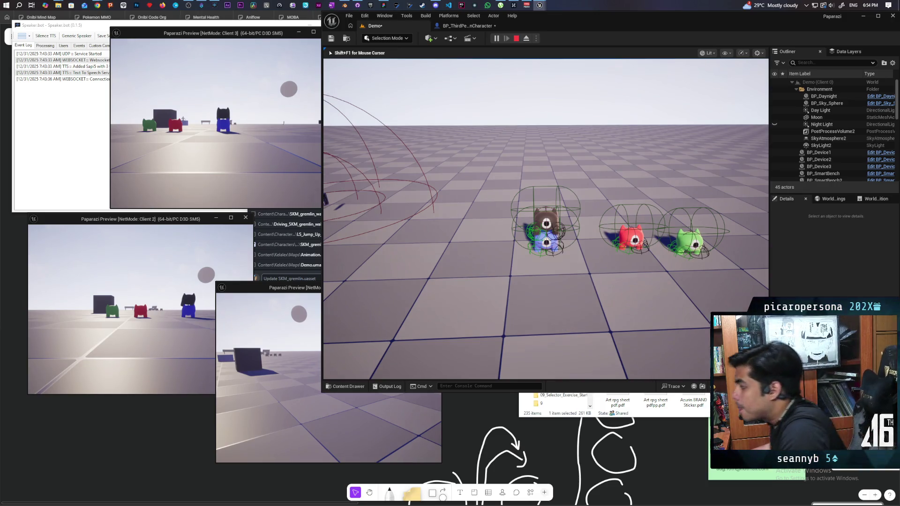
key("Escape")
- Open the Attach to Actor by tag function from the MC_Attach to Actor By Tag event
left_click(466, 26)
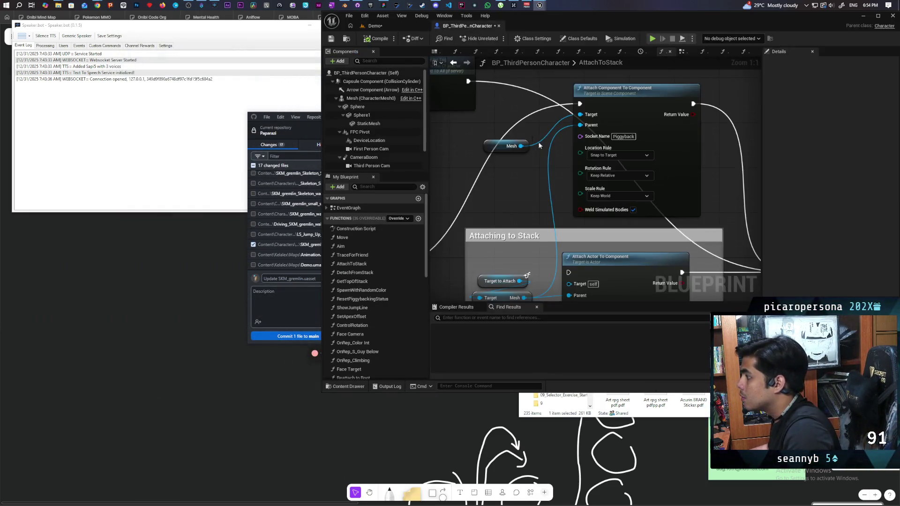
scroll(553, 259, "up", 2)
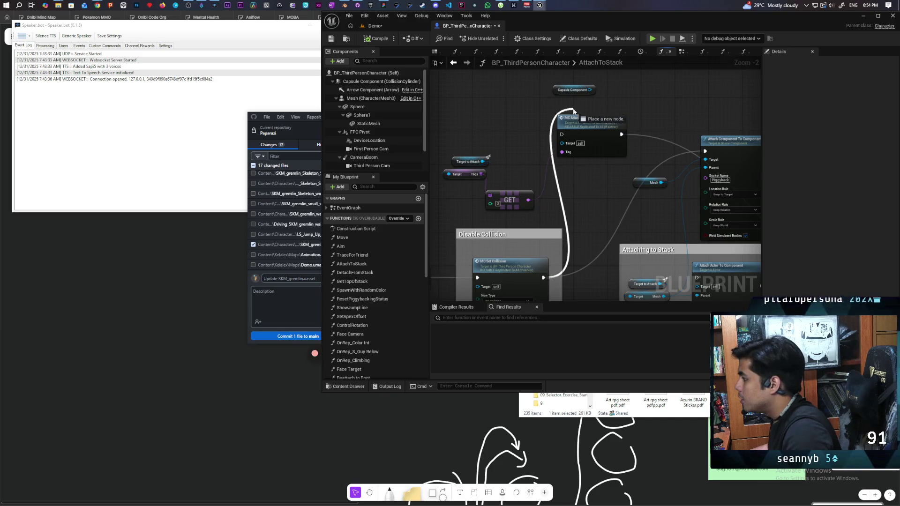
double_click(591, 121)
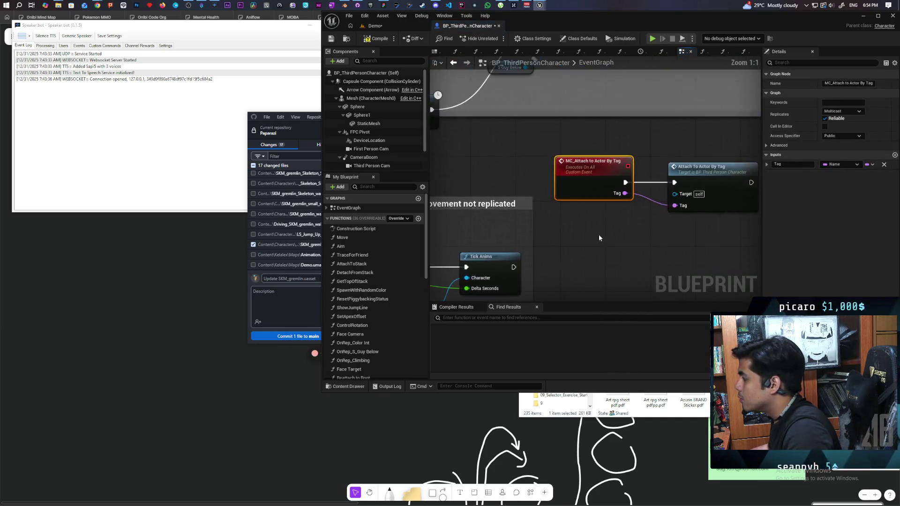
double_click(651, 188)
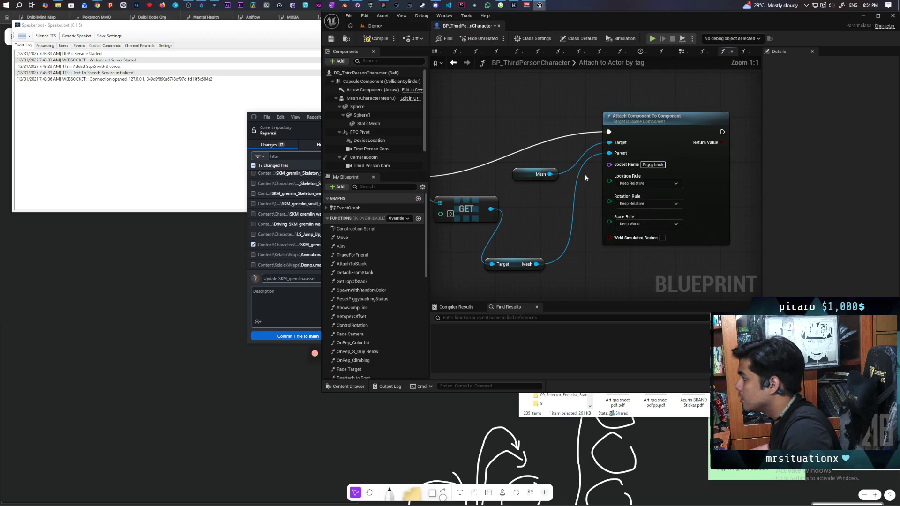
scroll(557, 214, "up", 2)
scroll(556, 214, "down", 1)
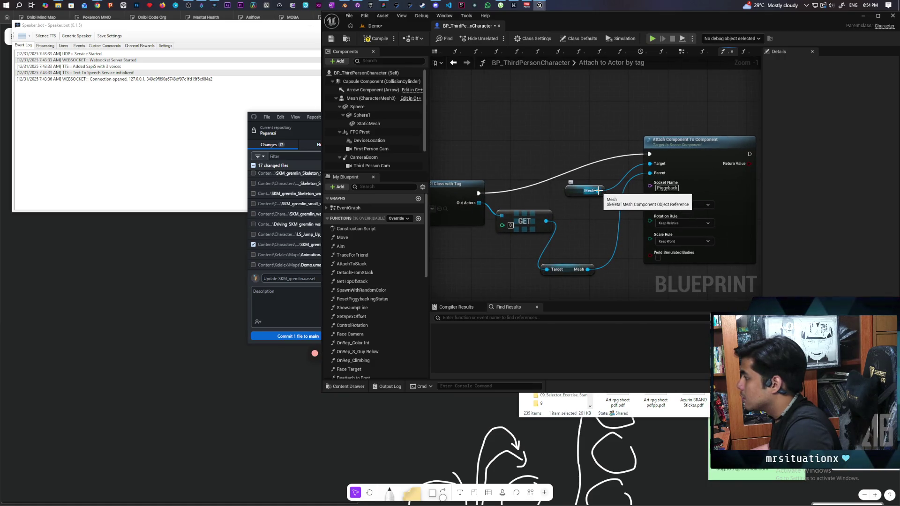
- Try adding a Detach From Component node off the Mesh reference, then delete it
left_click_drag(598, 191, 565, 116)
type("detach")
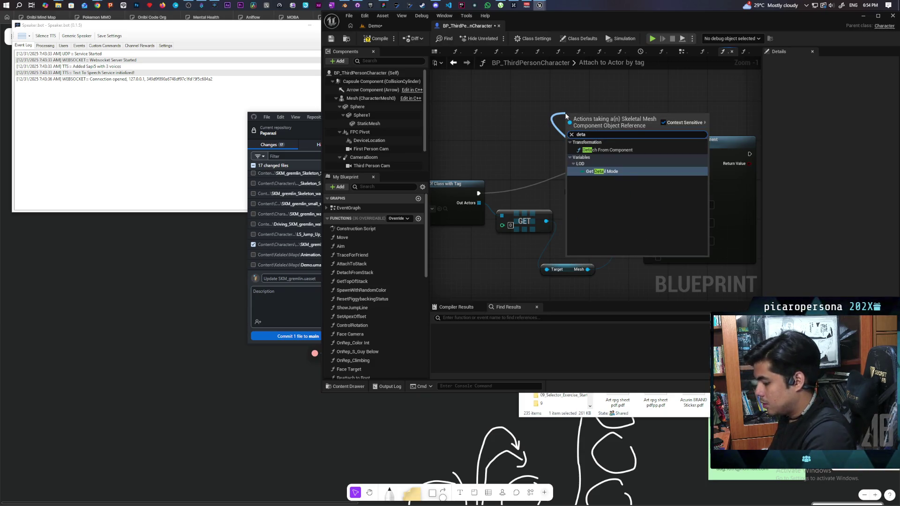
left_click(608, 150)
left_click_drag(610, 156, 570, 146)
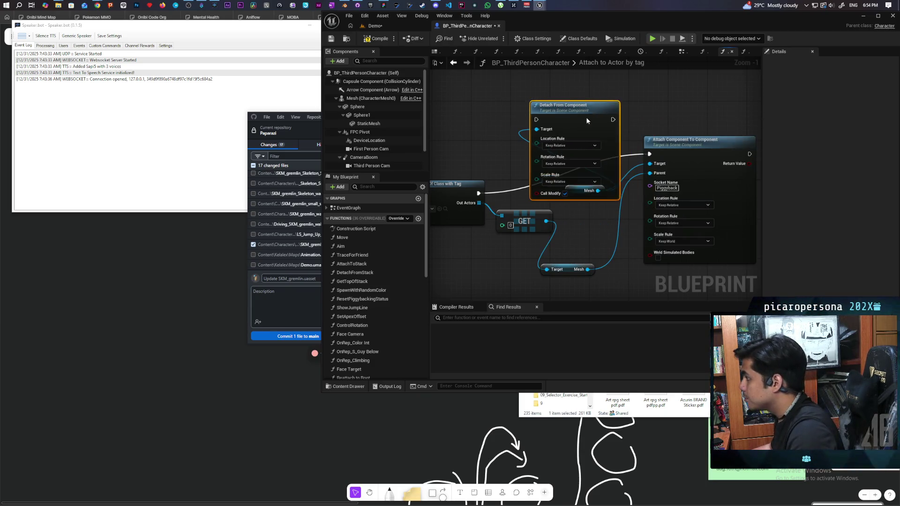
left_click(580, 162)
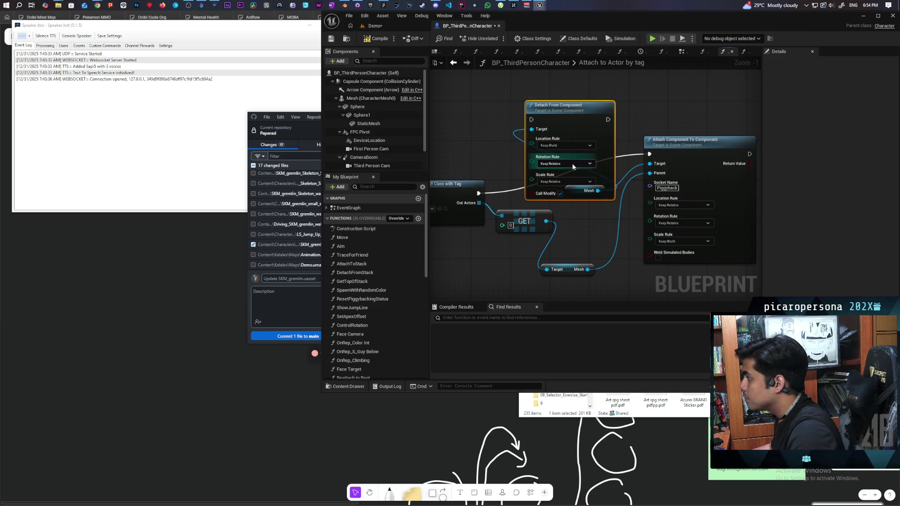
left_click(567, 164)
left_click(508, 115)
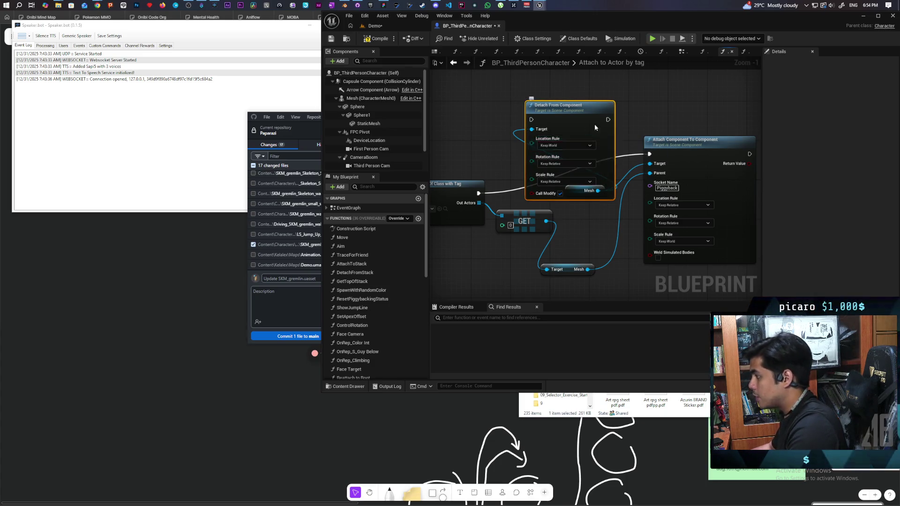
key("Delete")
- Give the attach node Keep World rotation, Keep Relative location, and Weld Simulated Bodies enabled
left_click_drag(618, 190, 568, 169)
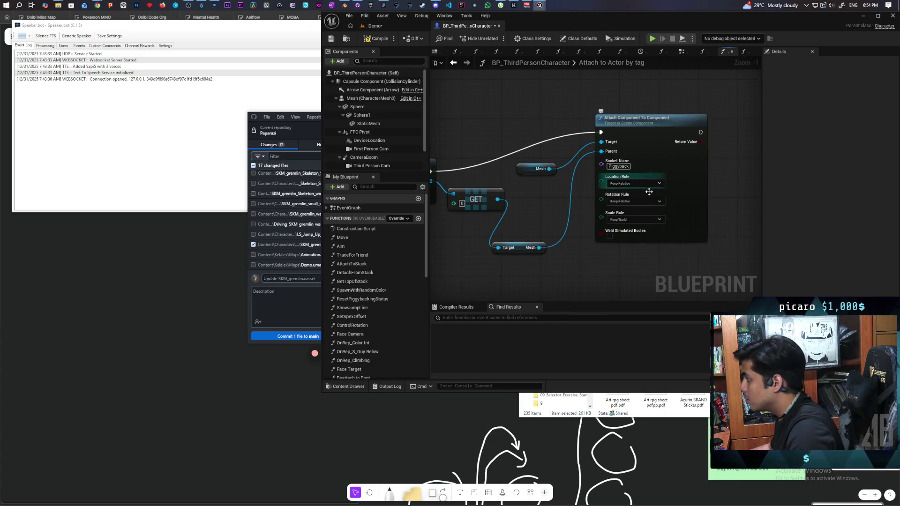
left_click(640, 201)
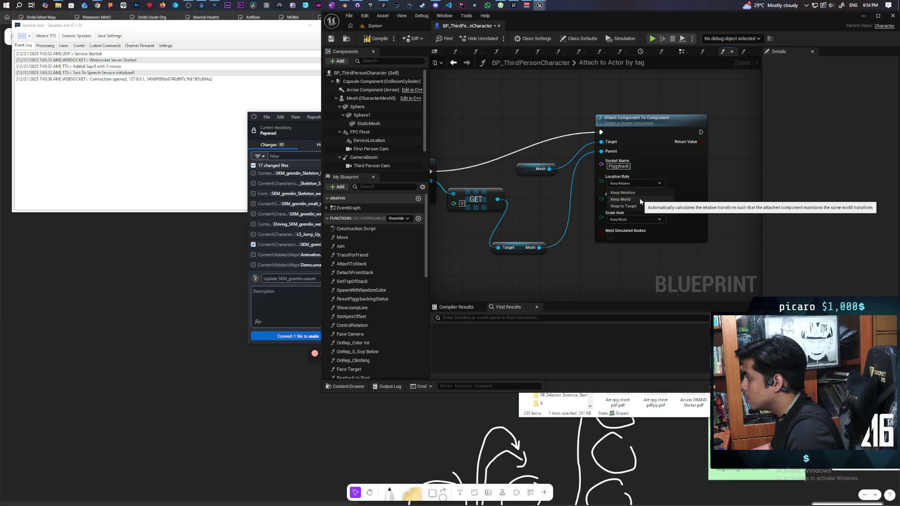
left_click(609, 235)
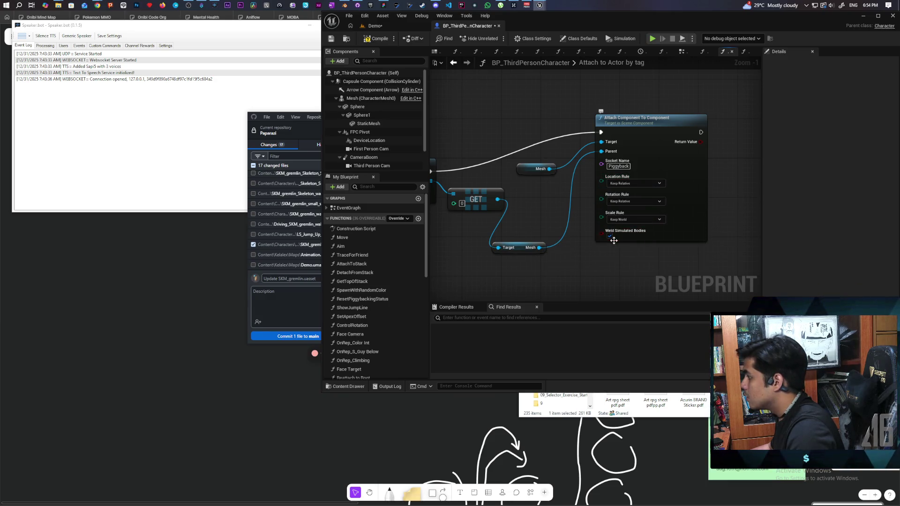
left_click(642, 184)
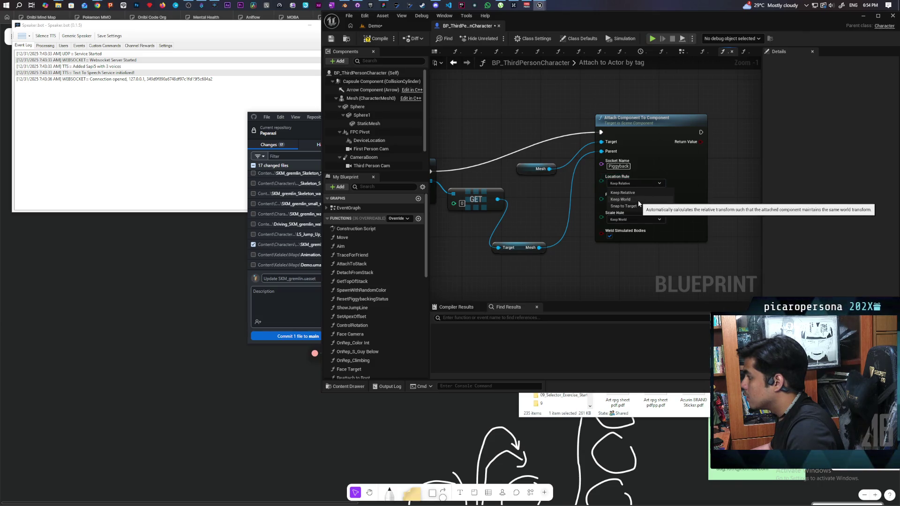
left_click(637, 194)
left_click(635, 200)
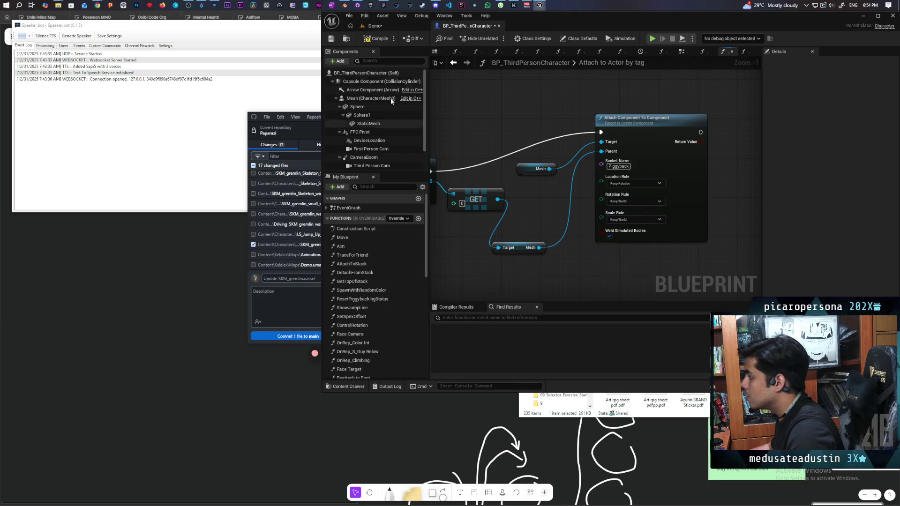
- Save all changes and relaunch the multiplayer session from the Demo level
key("ctrl+shift+s")
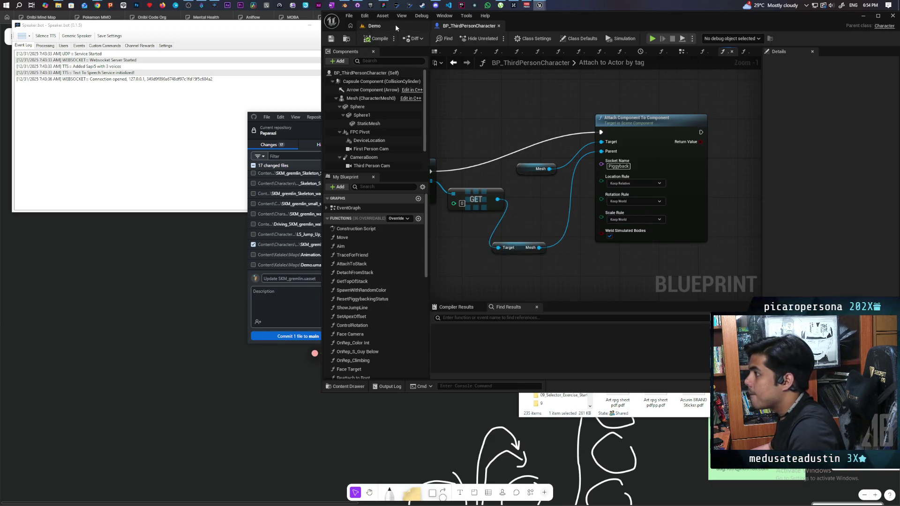
left_click(395, 24)
key("alt+p")
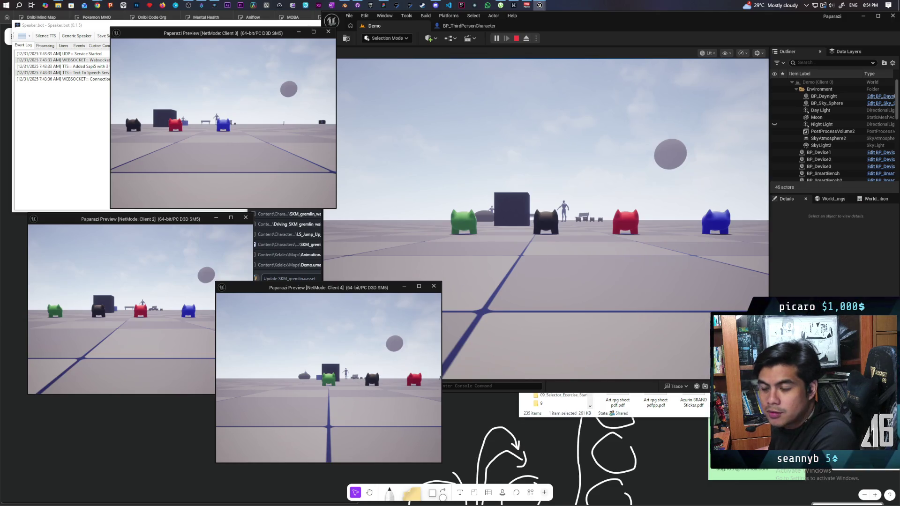
- Climb the player gremlin onto the blue gremlin in PIE, then stop and return to BP_ThirdPersonCharacter
left_click(567, 241)
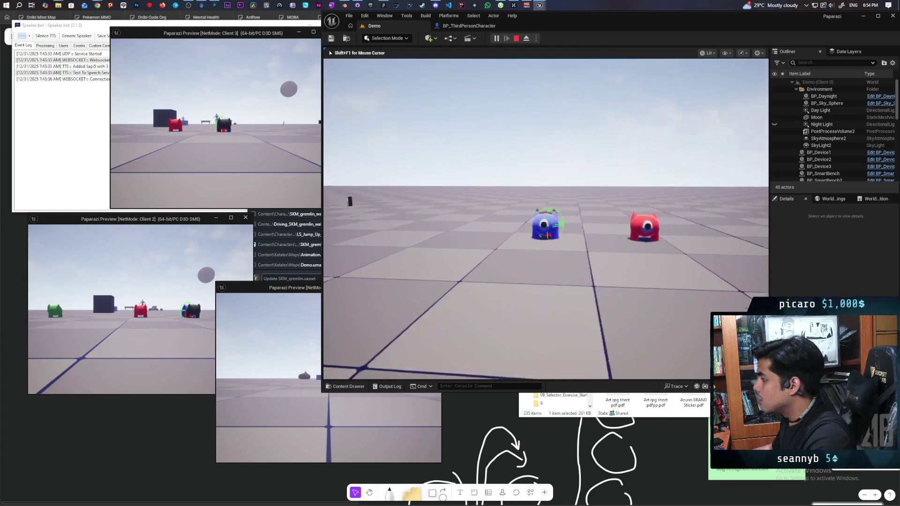
key("s")
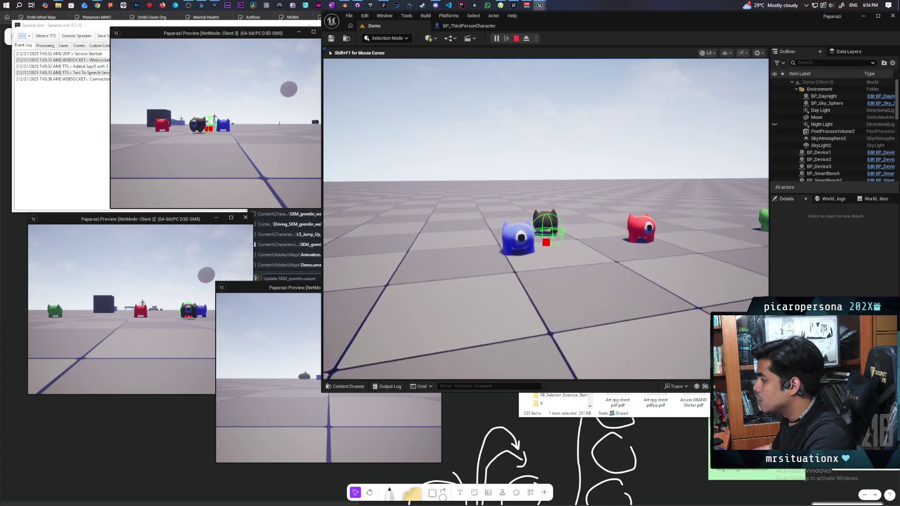
key("space")
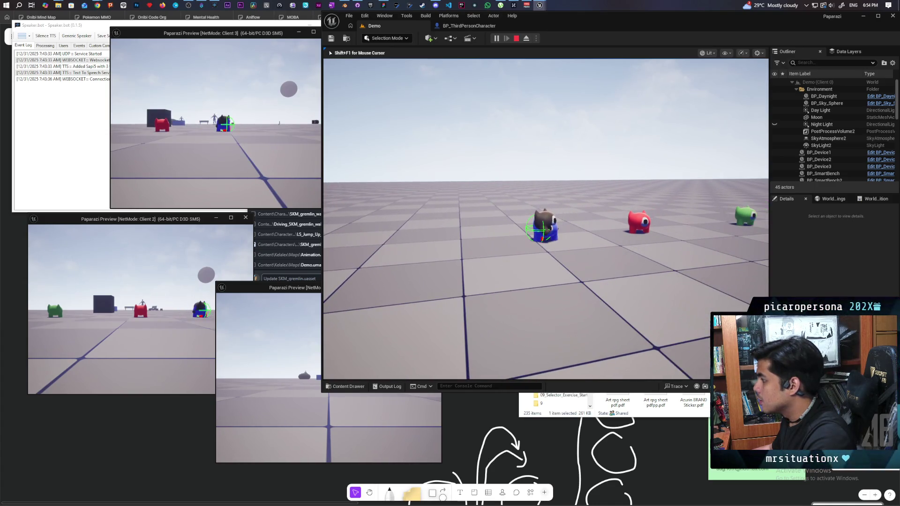
key("Escape")
left_click(468, 26)
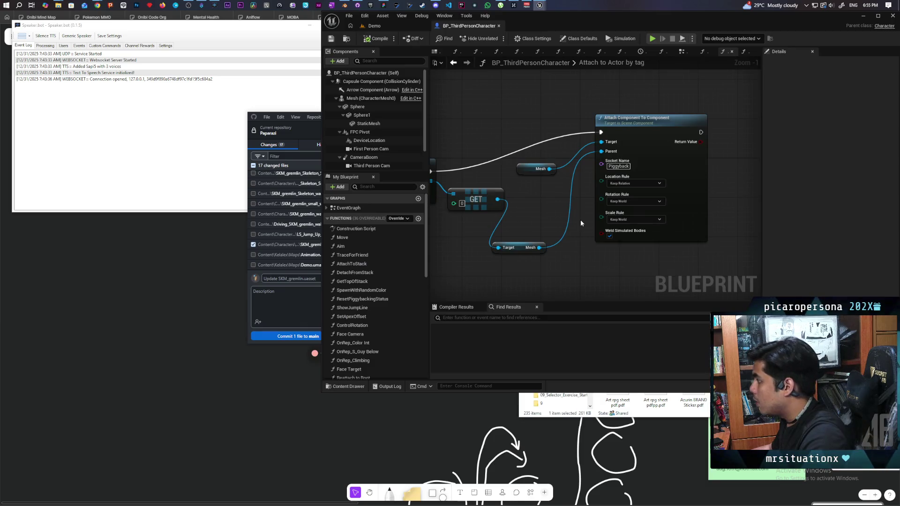
- Set the attach Location Rule to Snap to Target, save, and relaunch the Demo multiplayer session
left_click(646, 185)
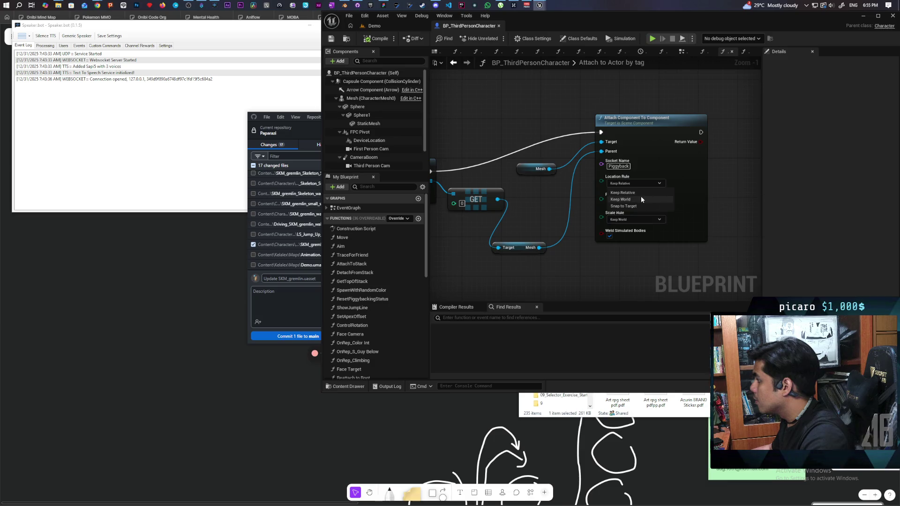
left_click(639, 206)
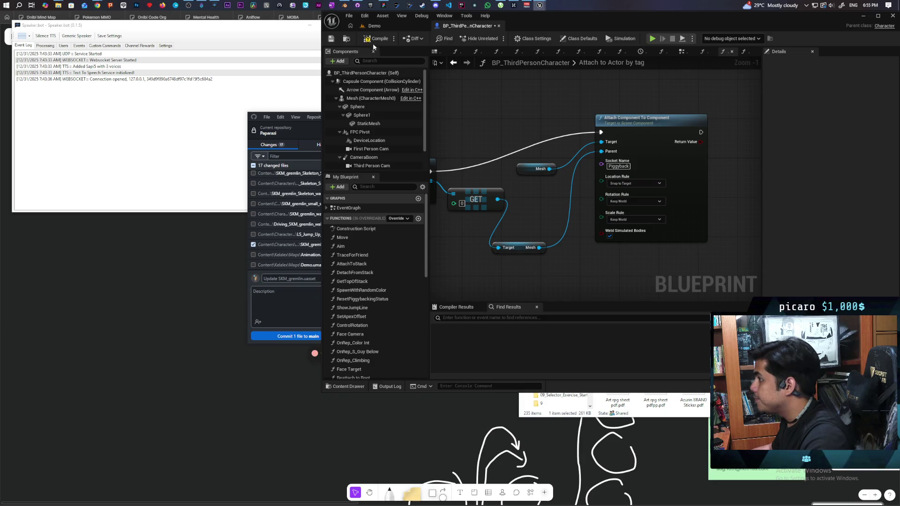
key("ctrl+s")
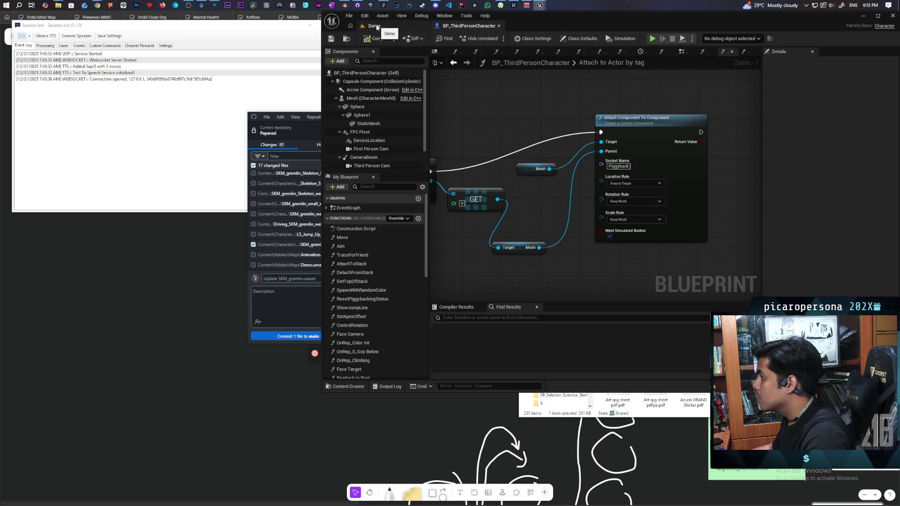
left_click(377, 28)
left_click(496, 38)
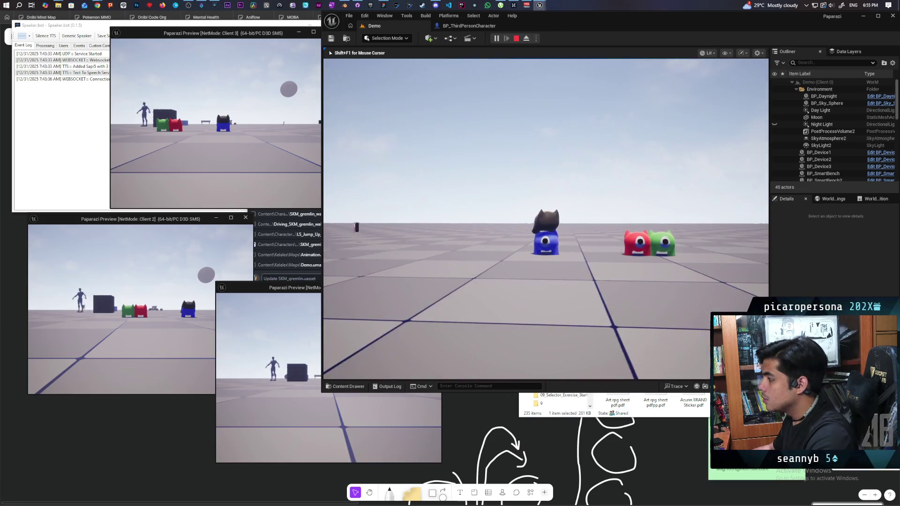
- Stop the play session after riding on the blue gremlin
key("Escape")
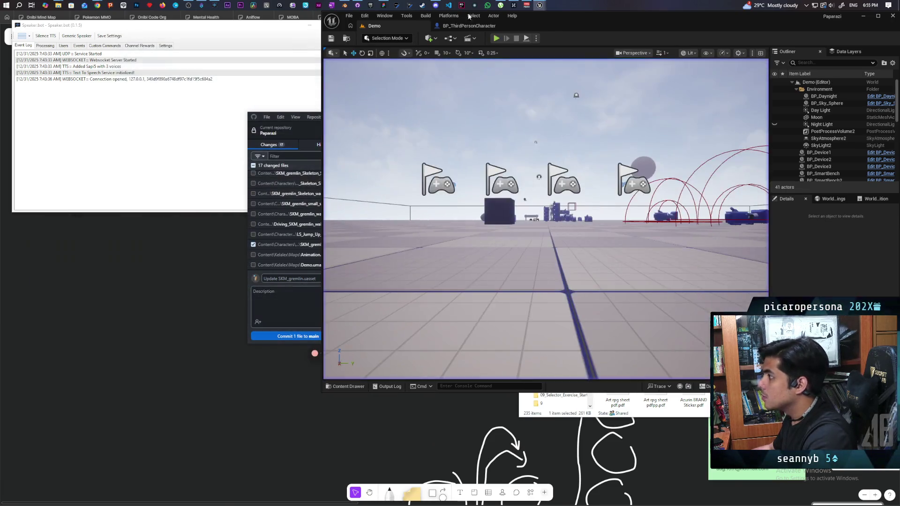
- Open the AttachToStack function from the character's EventGraph
left_click(462, 26)
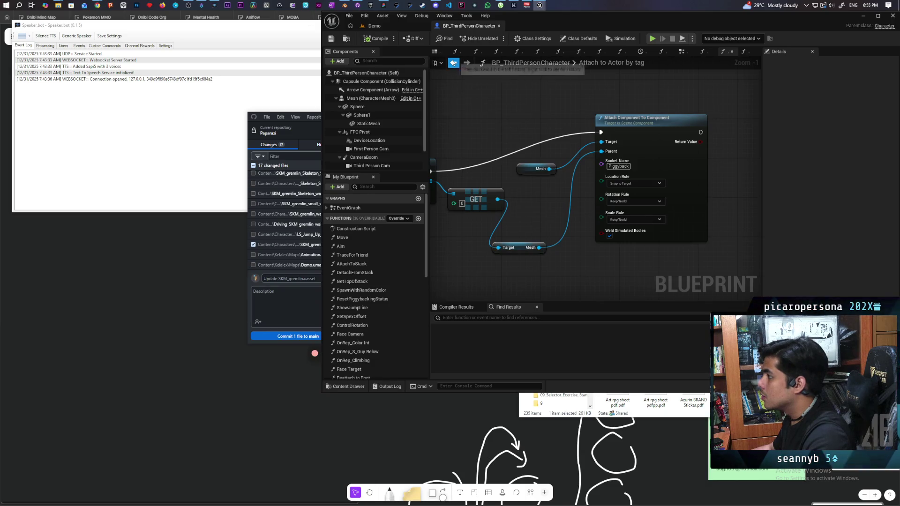
left_click(453, 63)
scroll(556, 212, "down", 2)
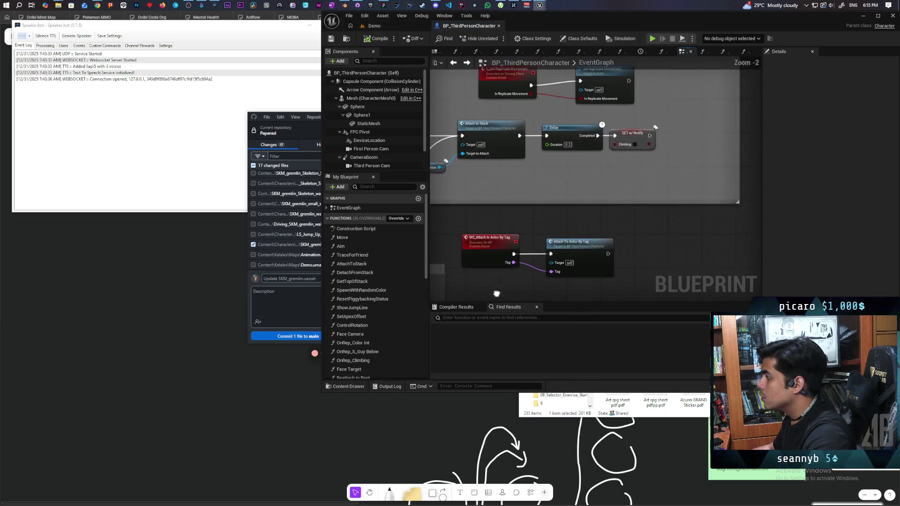
double_click(619, 167)
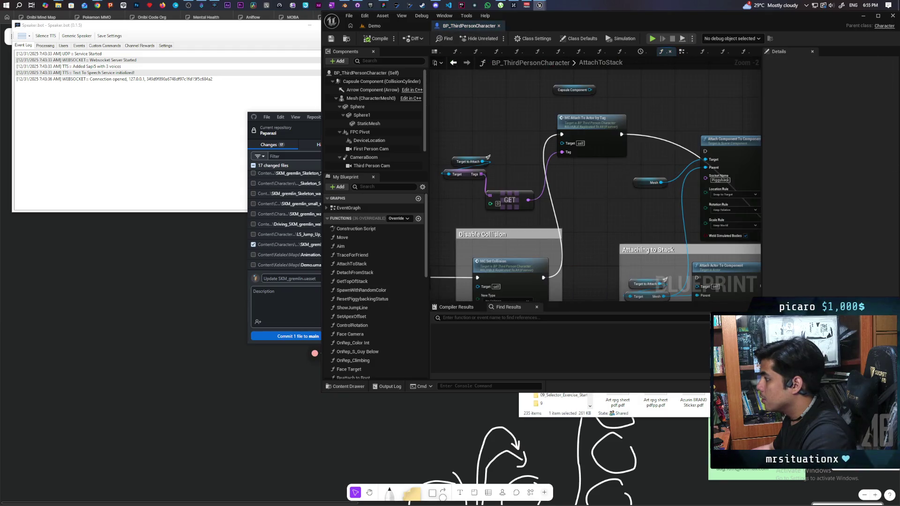
- Run Attach Component To Component after MC Set Collision with Rotation Rule Keep World, save, and play
left_click_drag(509, 253, 673, 127)
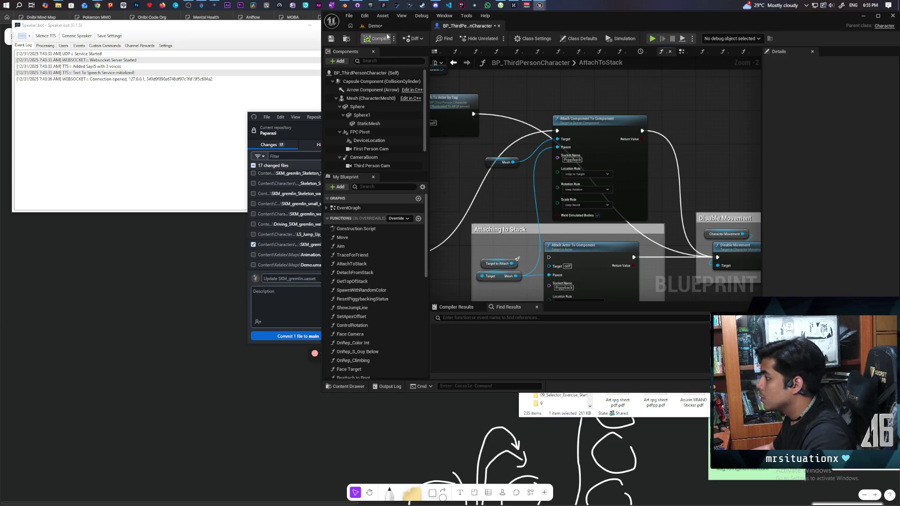
left_click(589, 190)
left_click(576, 205)
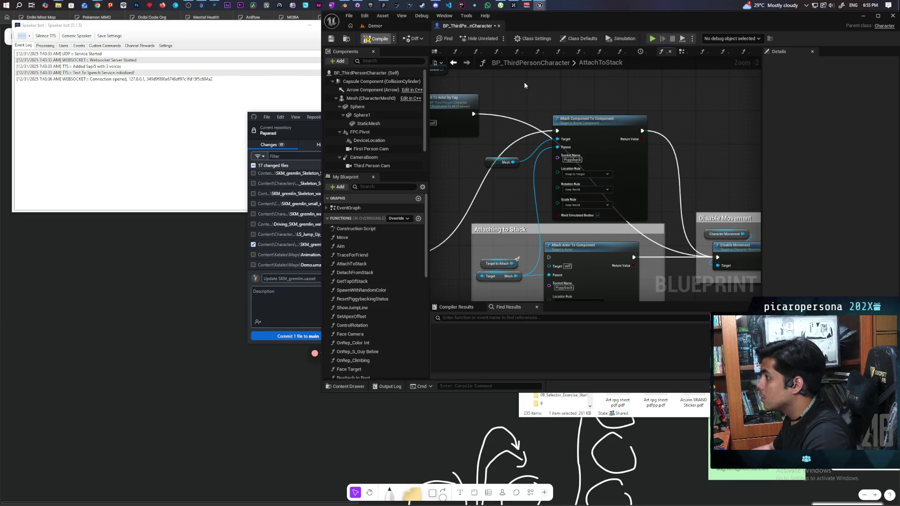
key("ctrl+s")
left_click(497, 38)
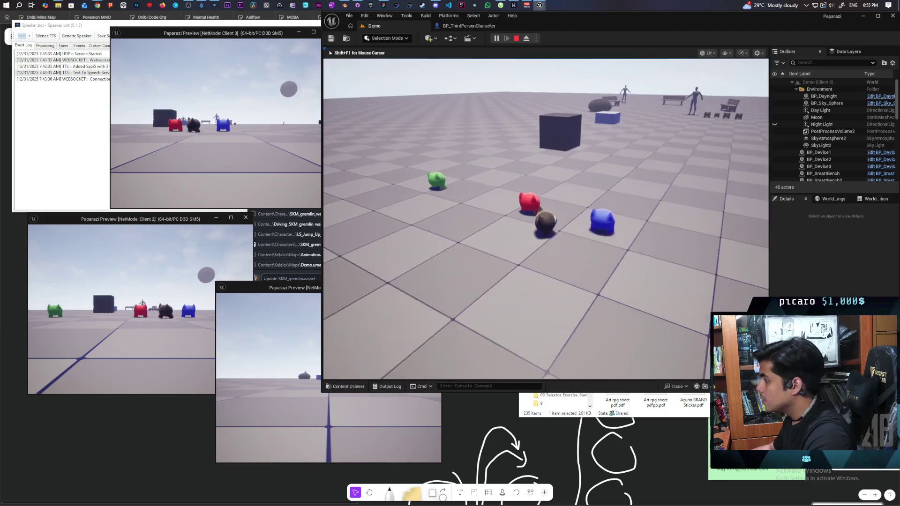
- Climb the player gremlin onto the blue gremlin, then jump back off
key("w")
key("space")
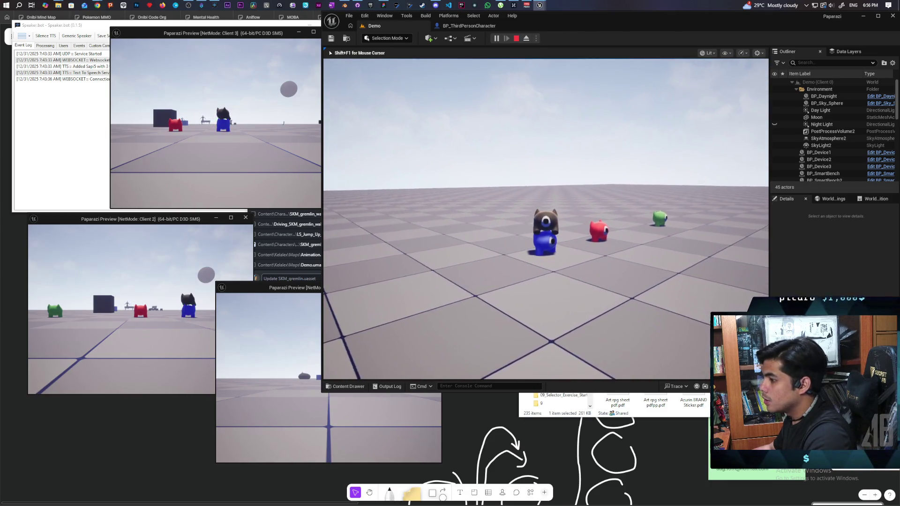
key("space")
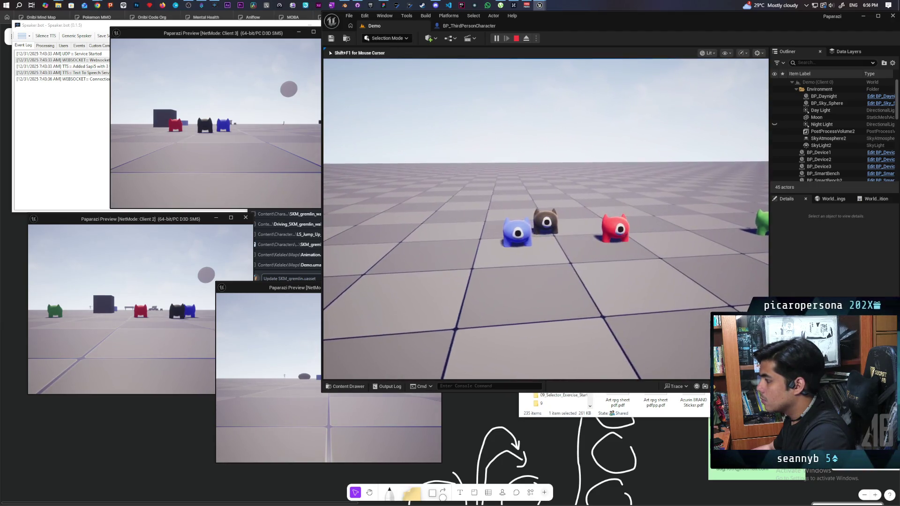
- Show collision shapes with the 'show collision' console command, then stop the session
key("grave")
type("show collision")
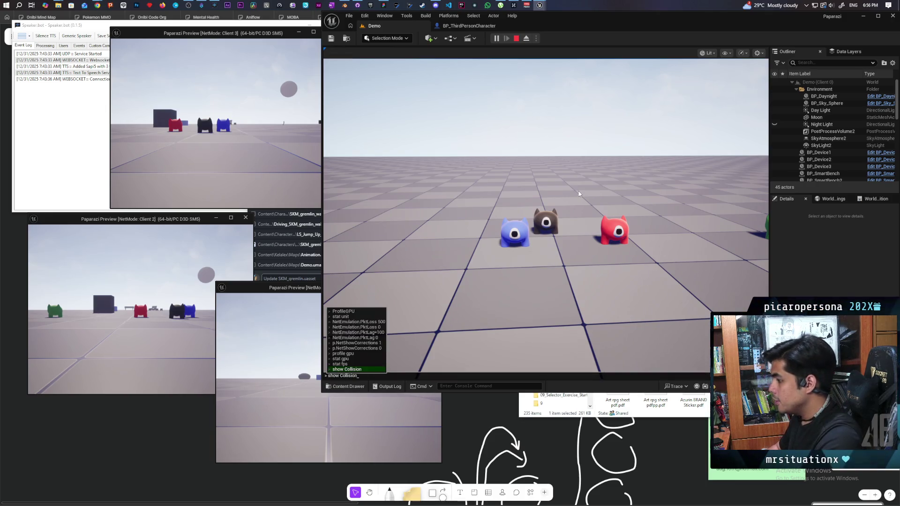
key("Return")
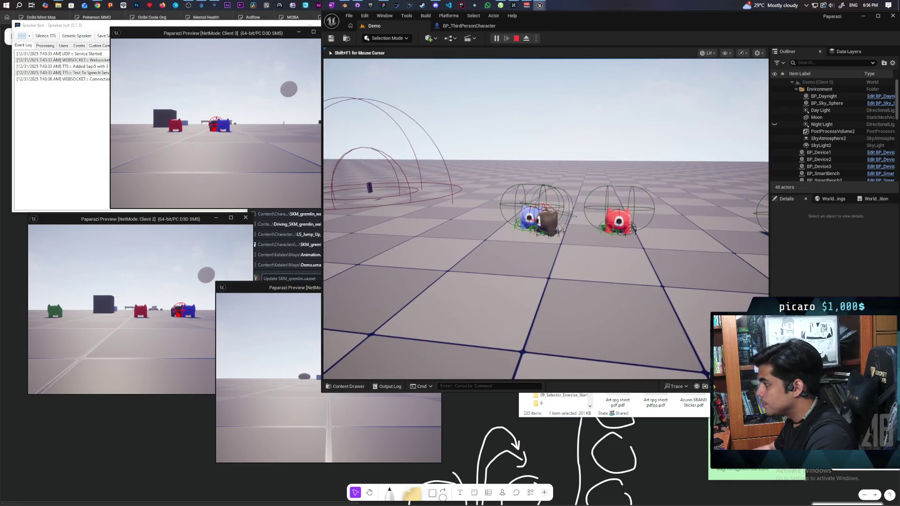
key("Escape")
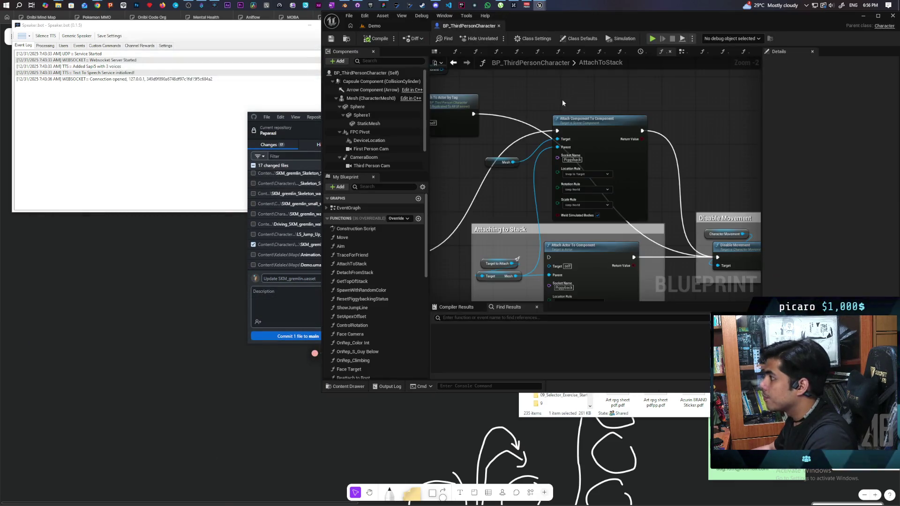
- Look over the Demo Level Blueprint, then start a new multiplayer session with Alt+P
scroll(513, 206, "down", 4)
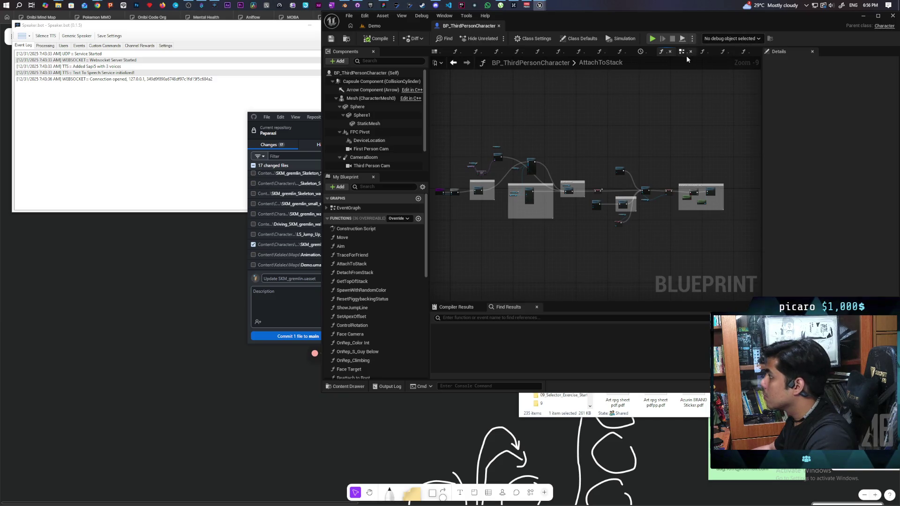
left_click(409, 28)
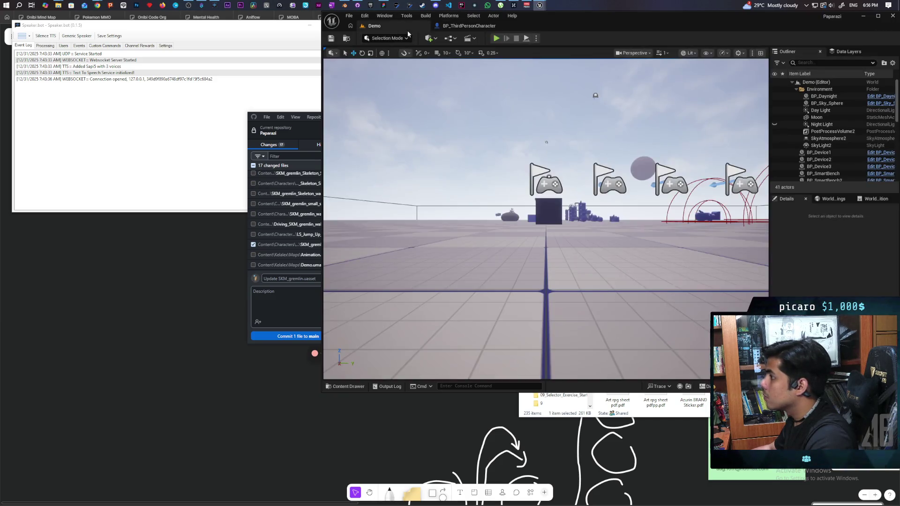
left_click(435, 38)
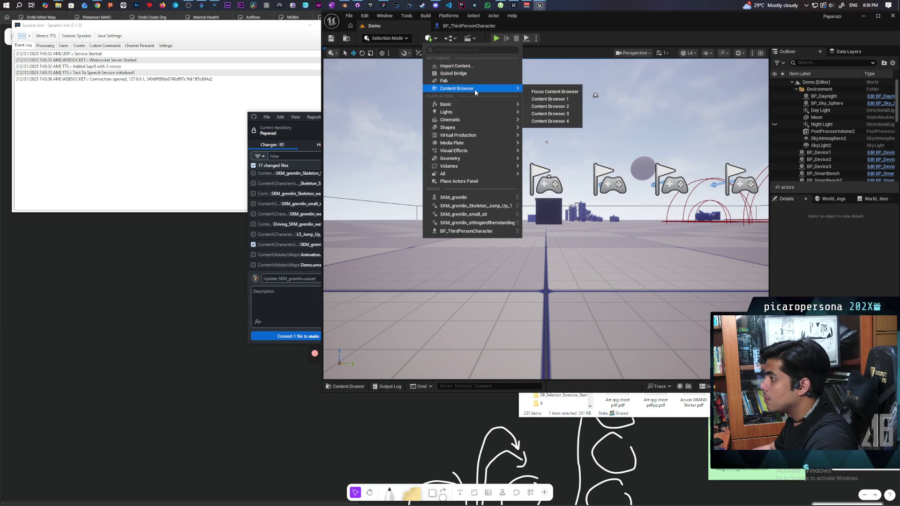
left_click(449, 39)
left_click(484, 88)
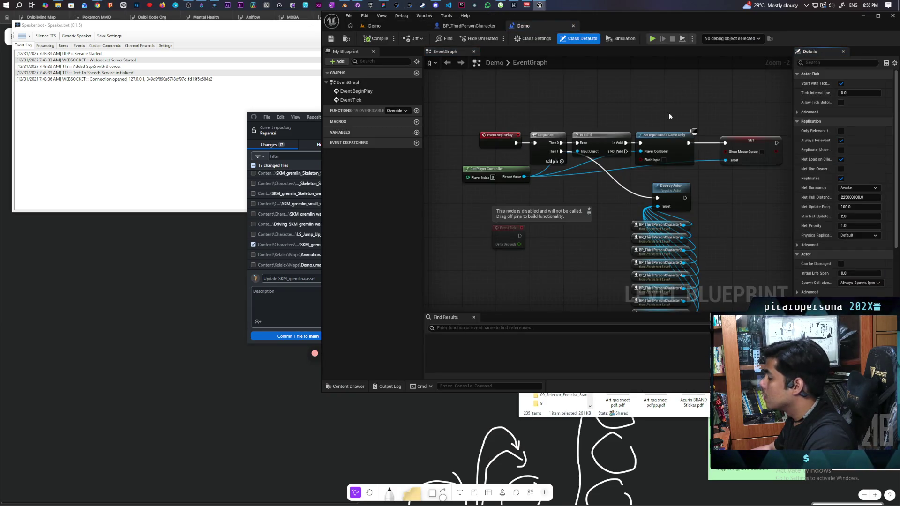
scroll(589, 141, "down", 4)
scroll(589, 144, "up", 3)
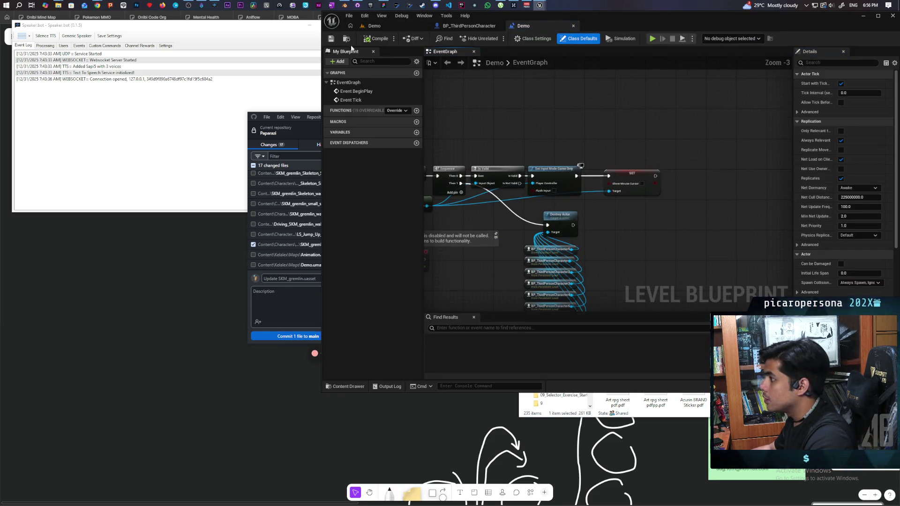
left_click(381, 25)
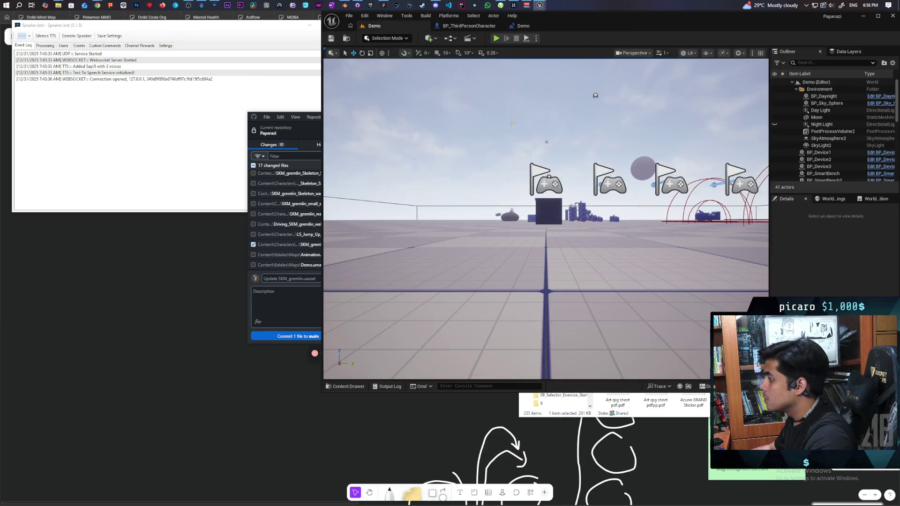
key("alt+p")
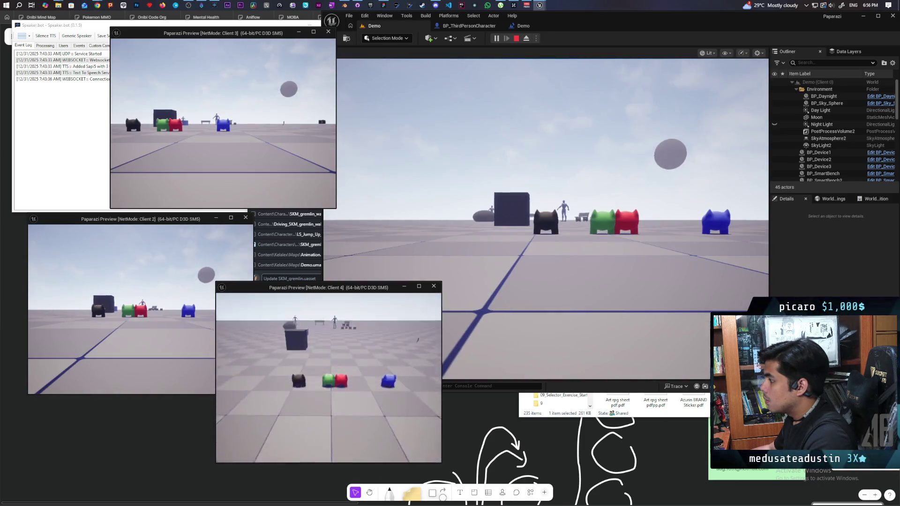
- Test gremlin stacking in the server window until night falls, then stop the session
left_click(505, 293)
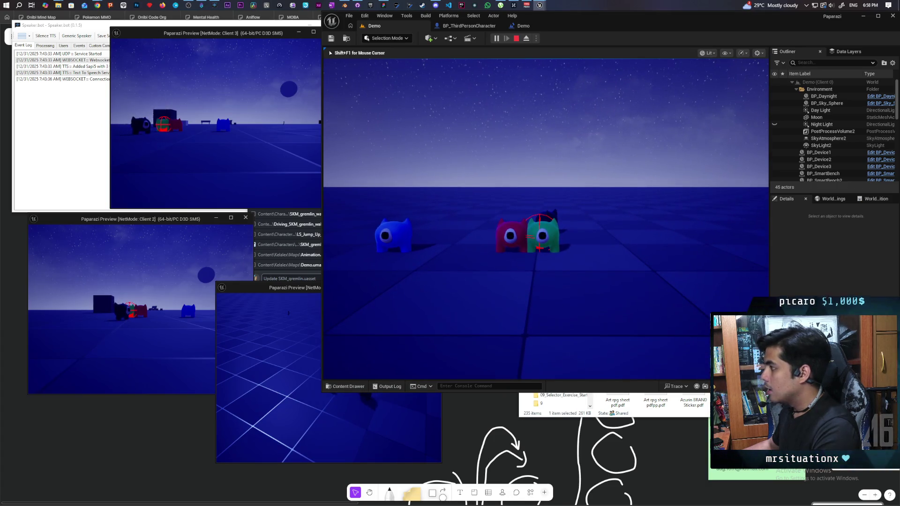
key("Escape")
- Search the Demo Level Blueprint's action list for 'time' near Event BeginPlay
left_click(534, 27)
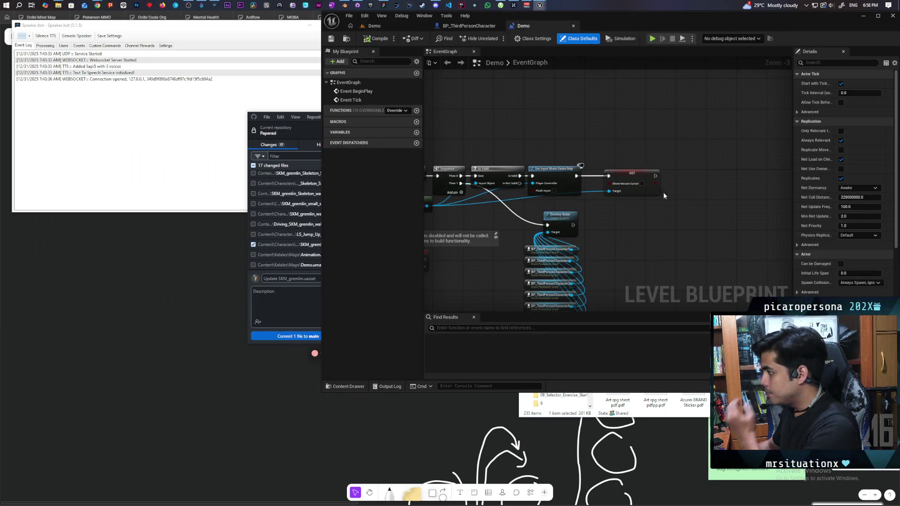
mouse_move(645, 195)
left_mouse_down()
mouse_move(749, 235)
mouse_move(663, 221)
left_mouse_up()
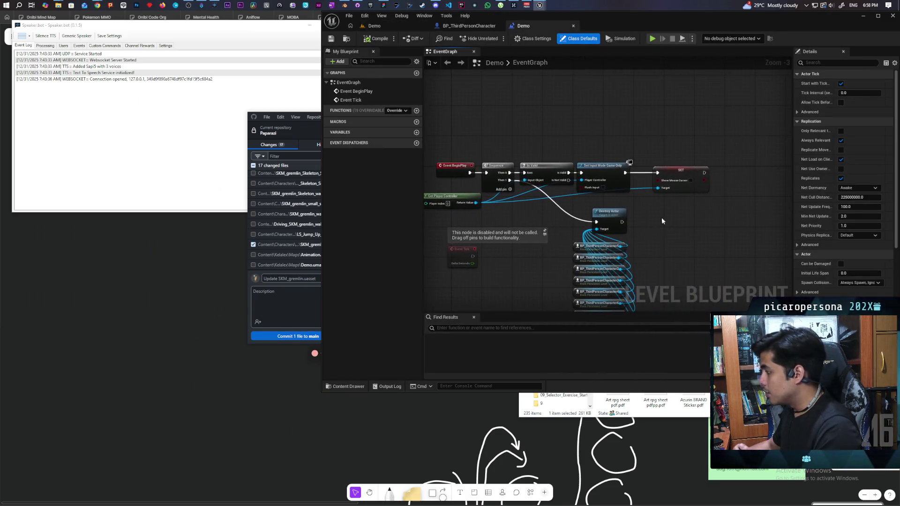
right_click(658, 233)
type("time sc")
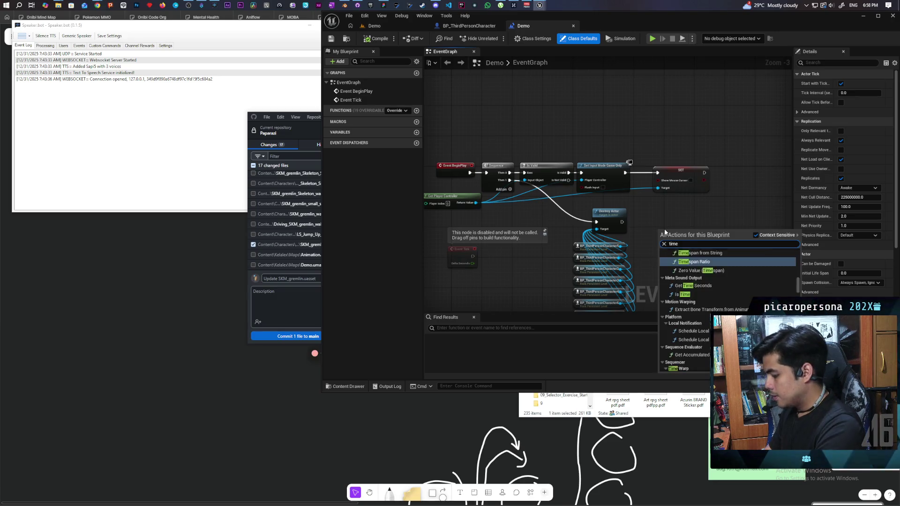
key("BackSpace")
key("BackSpace")
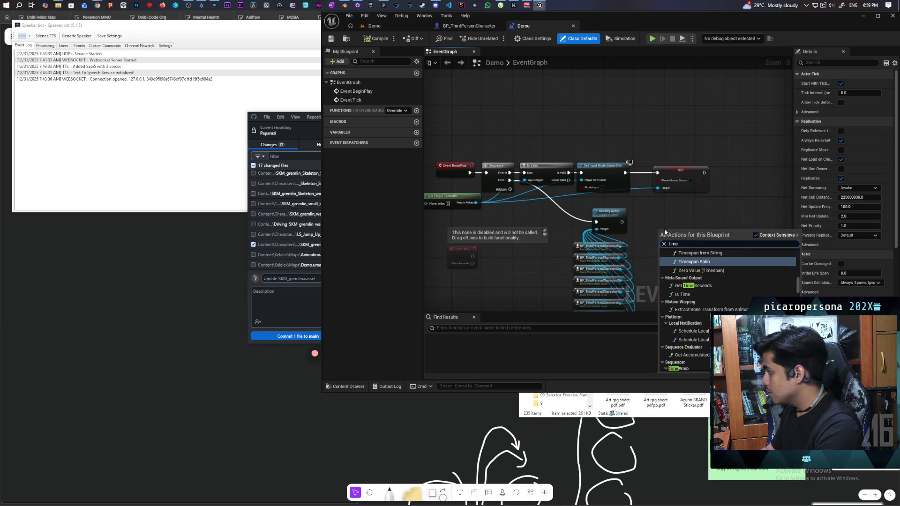
key("BackSpace")
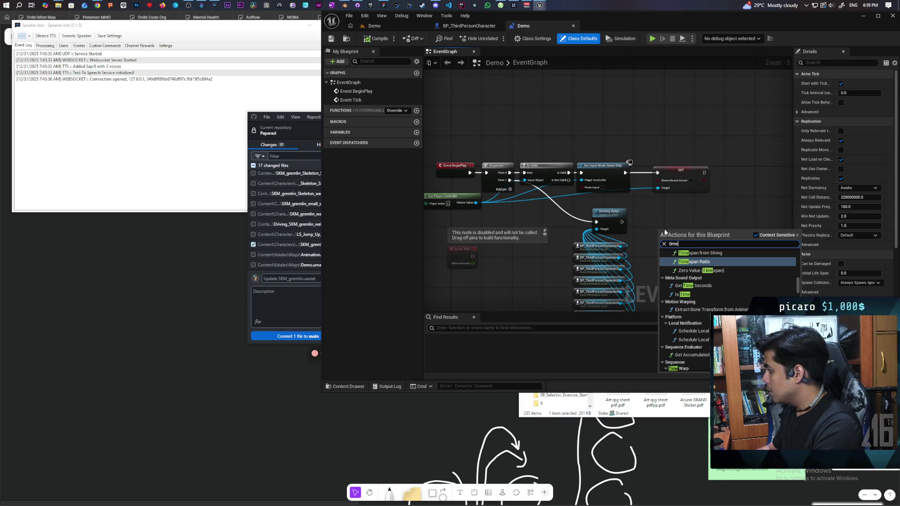
- Scroll through the 'time' search results to look for time dilation nodes
scroll(730, 311, "down", 2)
scroll(731, 310, "down", 5)
scroll(746, 309, "up", 4)
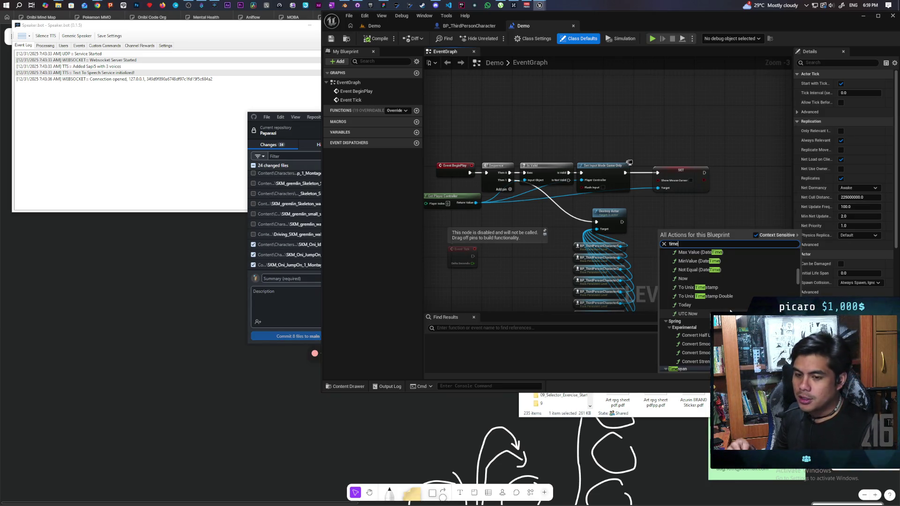
scroll(730, 311, "up", 1)
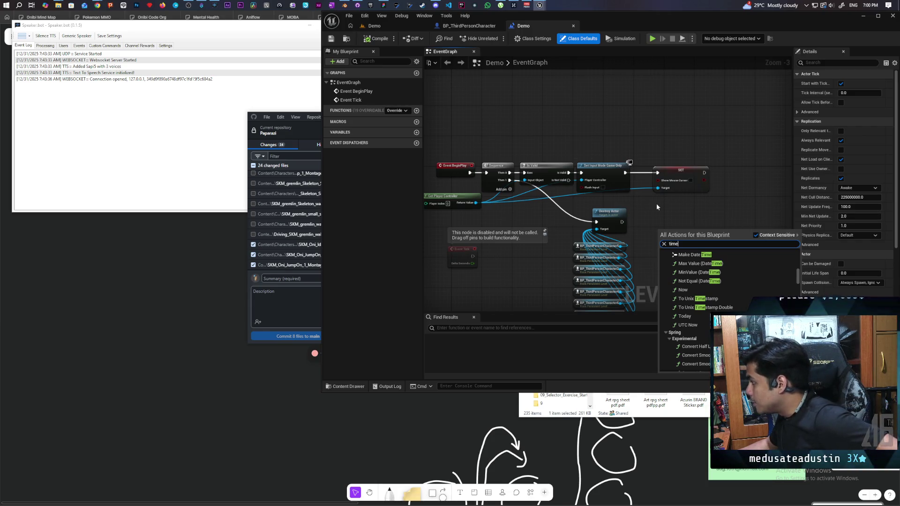
scroll(728, 289, "up", 5)
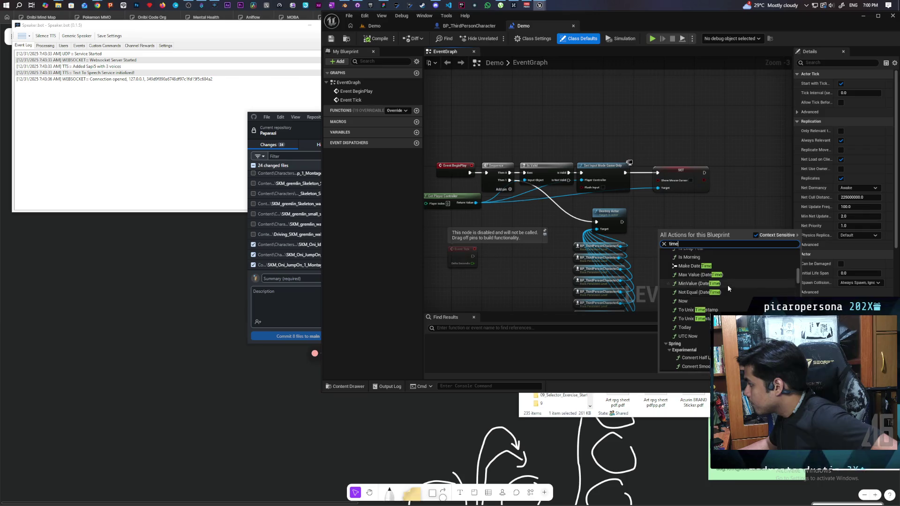
scroll(728, 289, "up", 8)
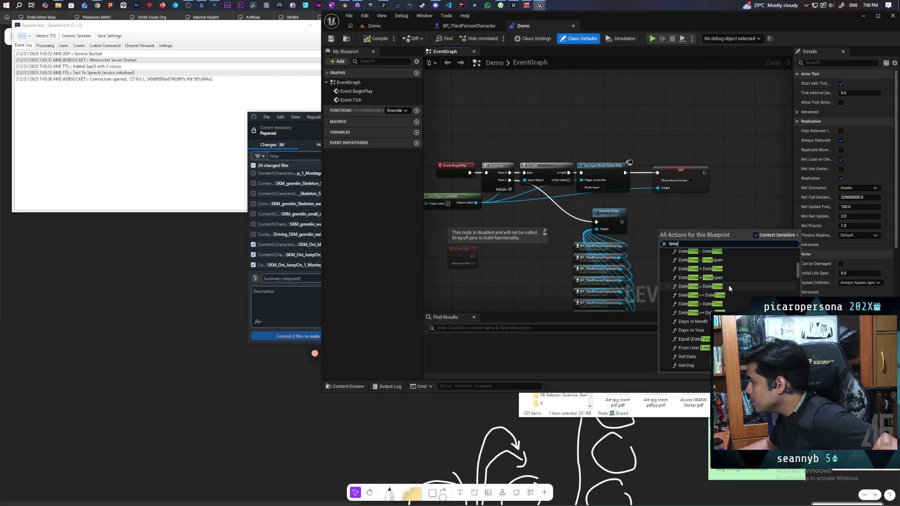
scroll(726, 285, "up", 6)
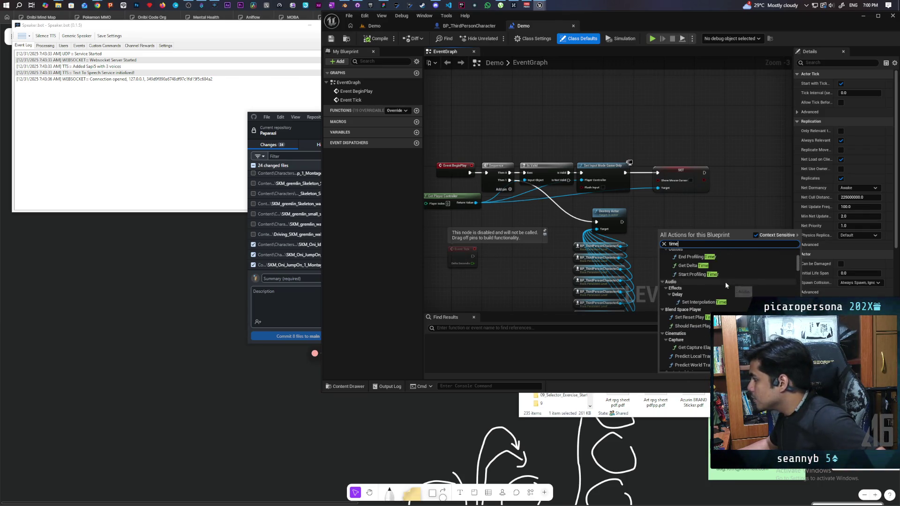
scroll(726, 285, "down", 10)
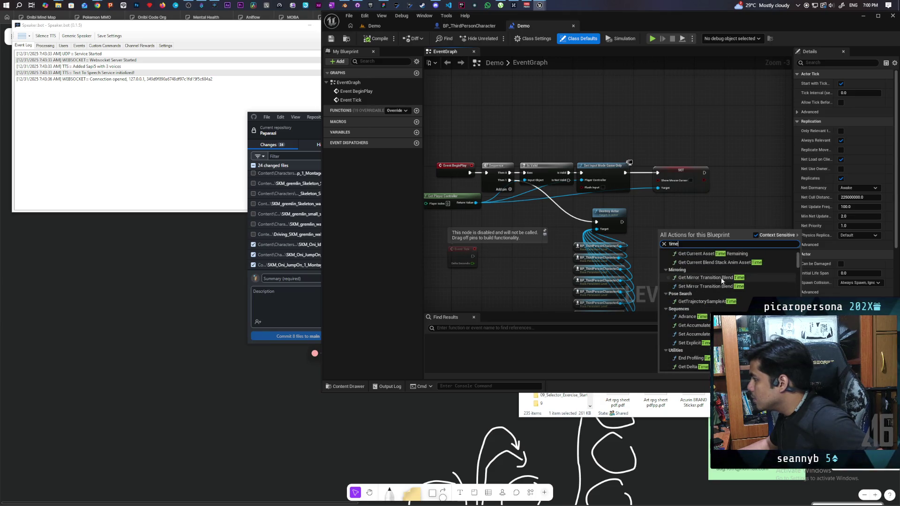
- Try 'scale' and 'time' as action searches and browse the results
type(" scale")
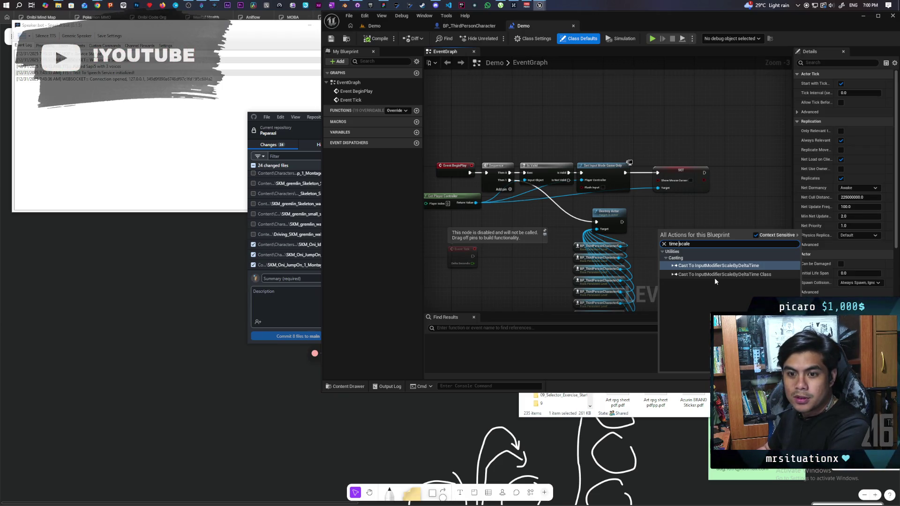
key("BackSpace")
key("BackSpace")
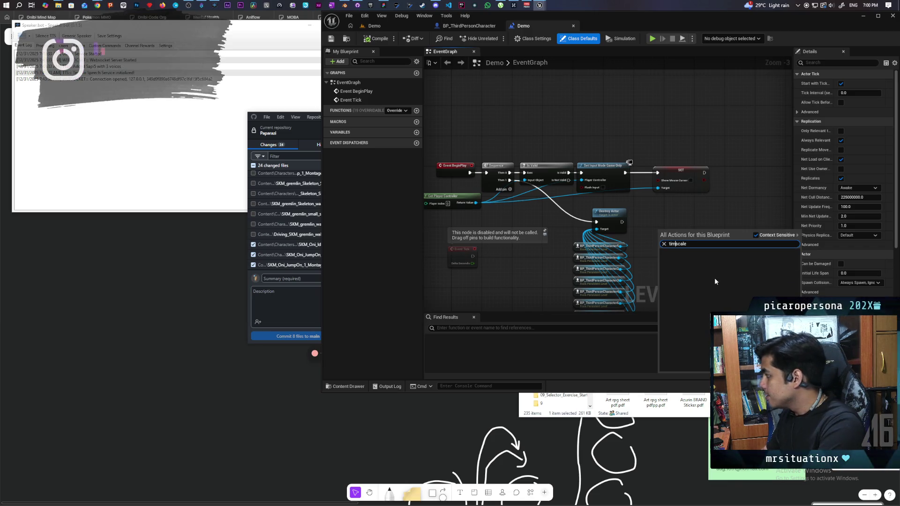
key("BackSpace")
key("BackSpace")
key("BackSpace")
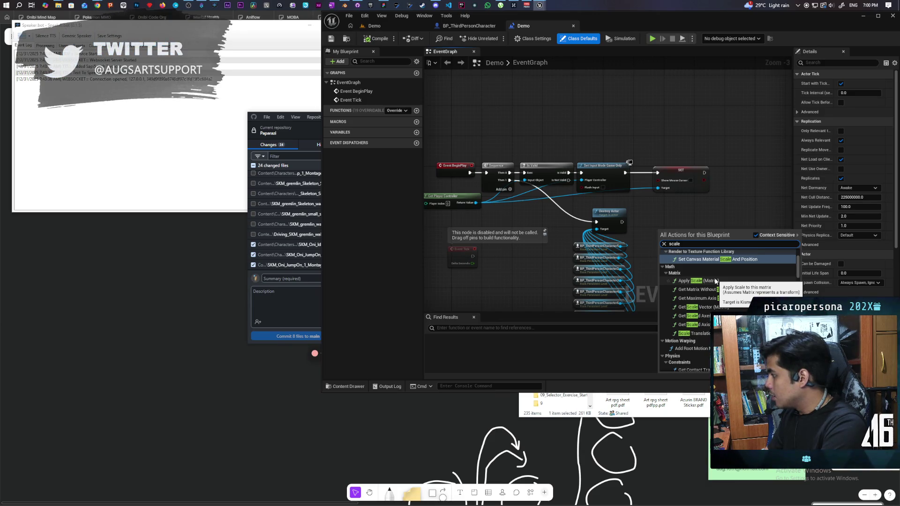
scroll(716, 278, "up", 2)
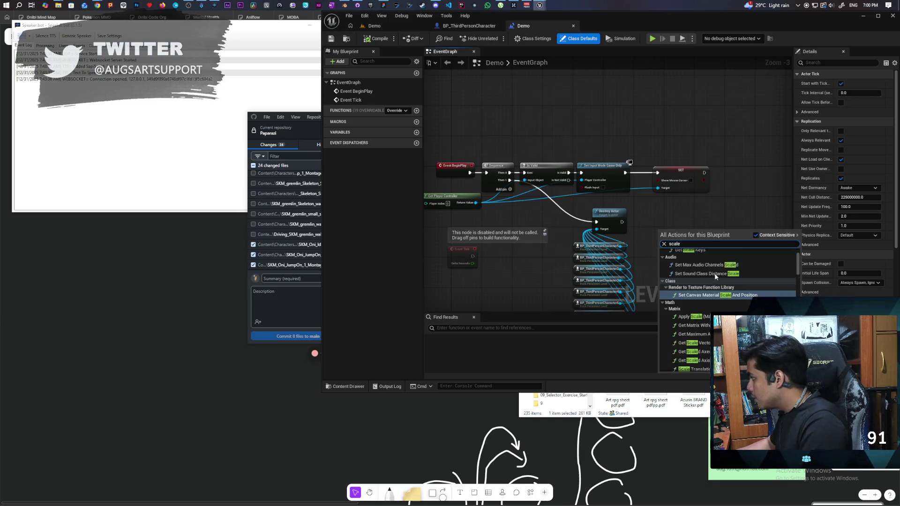
scroll(716, 277, "up", 2)
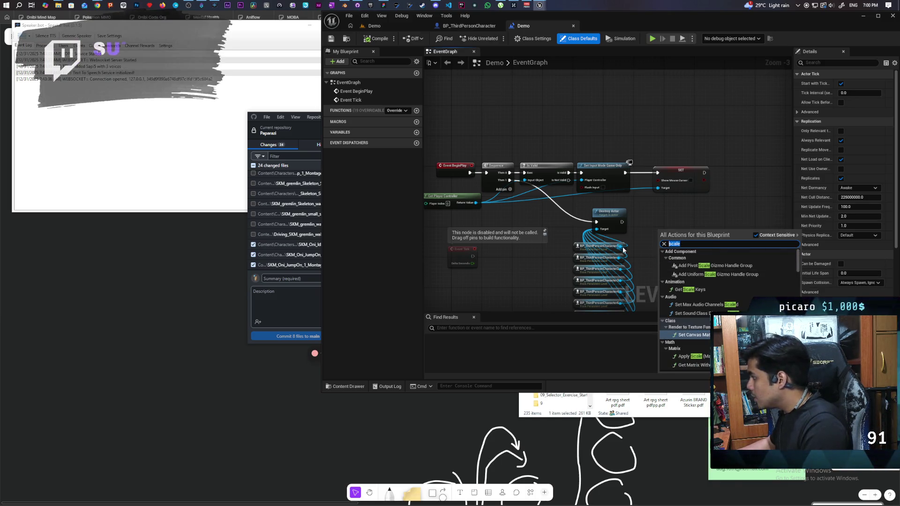
type("time")
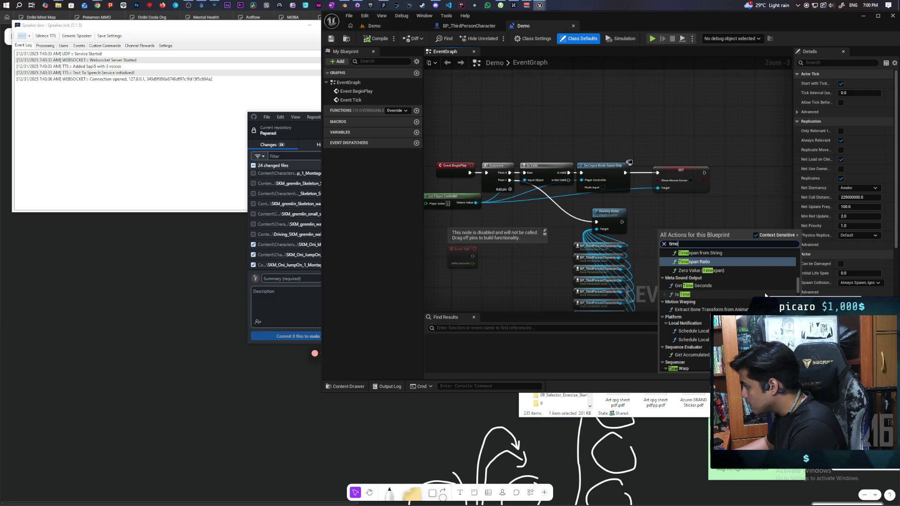
left_click_drag(797, 290, 794, 249)
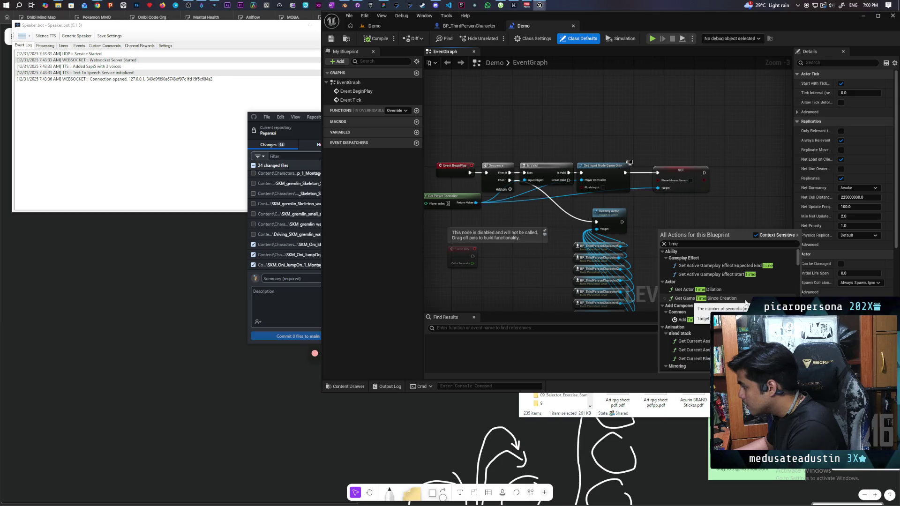
scroll(666, 342, "down", 3)
scroll(684, 309, "down", 4)
scroll(684, 309, "down", 4)
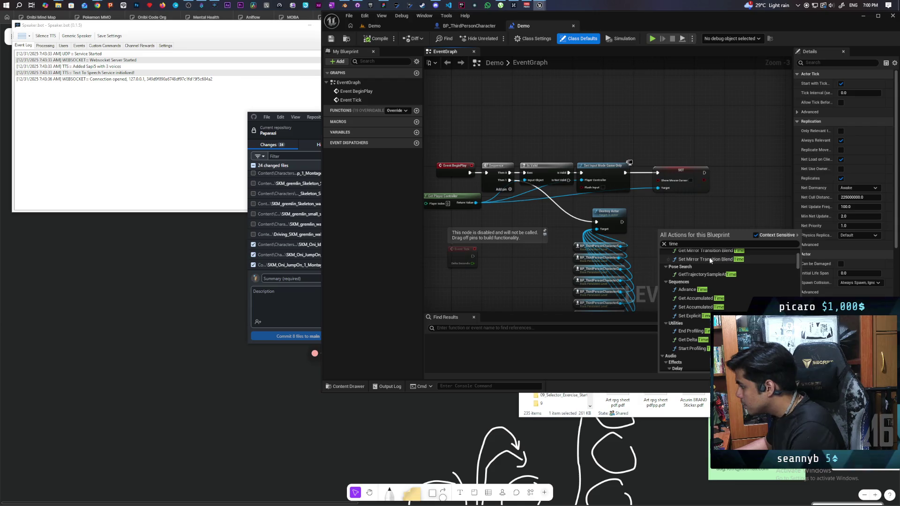
- Search 'set time' and add the Set Global Time Dilation node
left_click_drag(677, 244, 617, 242)
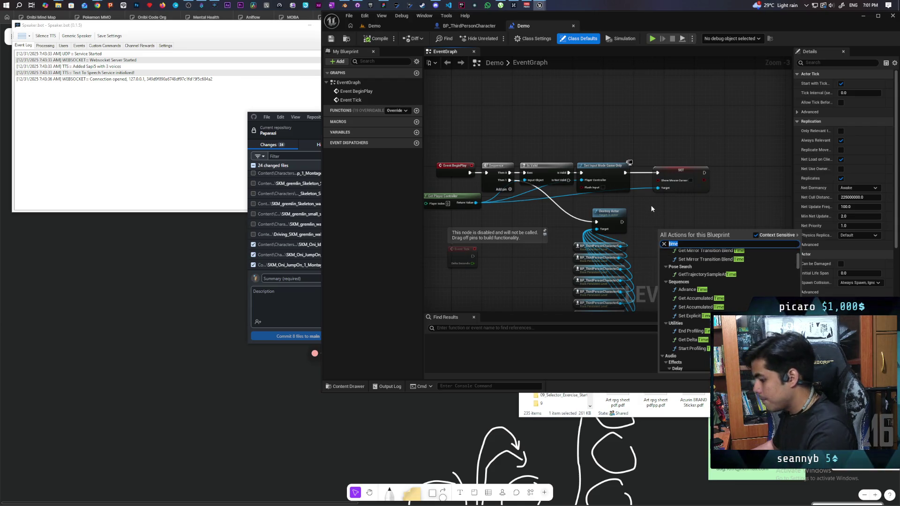
type("set time")
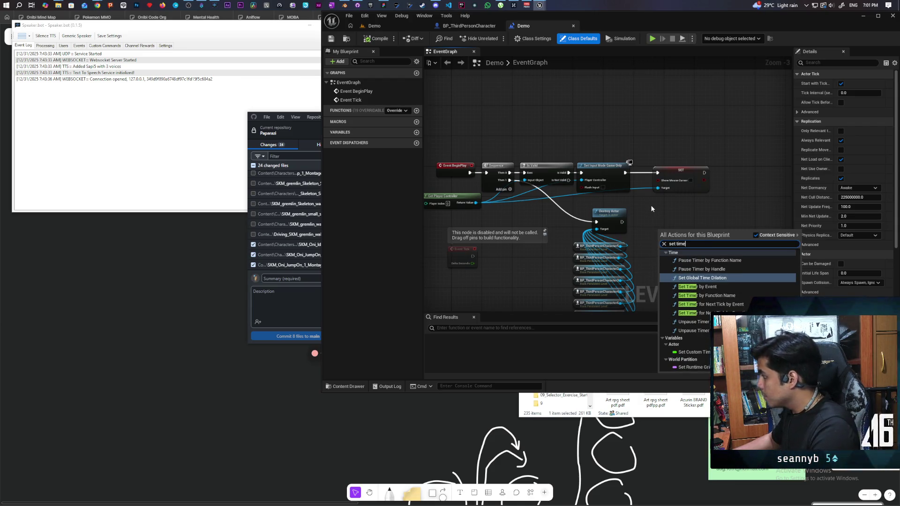
left_click(702, 277)
- Connect Set Global Time Dilation after Destroy Actor, select it, and save
mouse_move(661, 245)
left_mouse_down()
mouse_move(680, 243)
mouse_move(674, 232)
left_mouse_up()
left_click(653, 218)
scroll(653, 218, "up", 3)
left_click(652, 225)
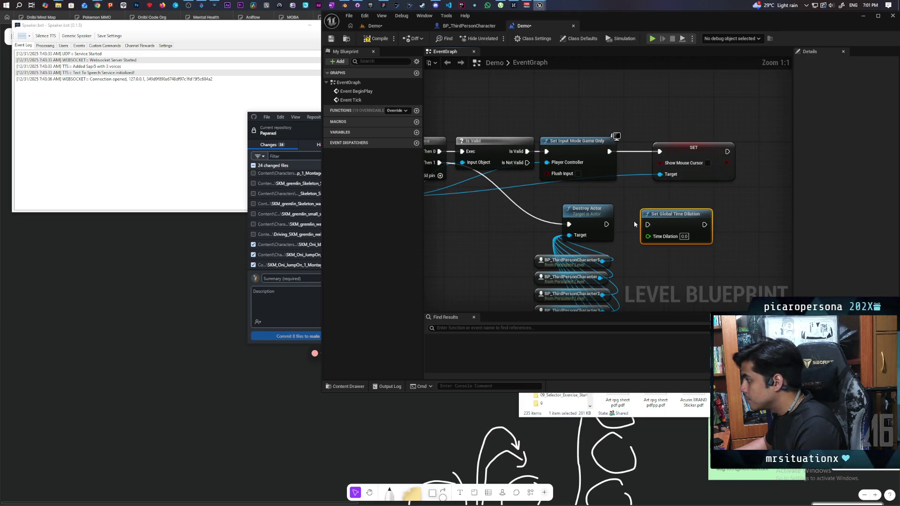
key("ctrl+s")
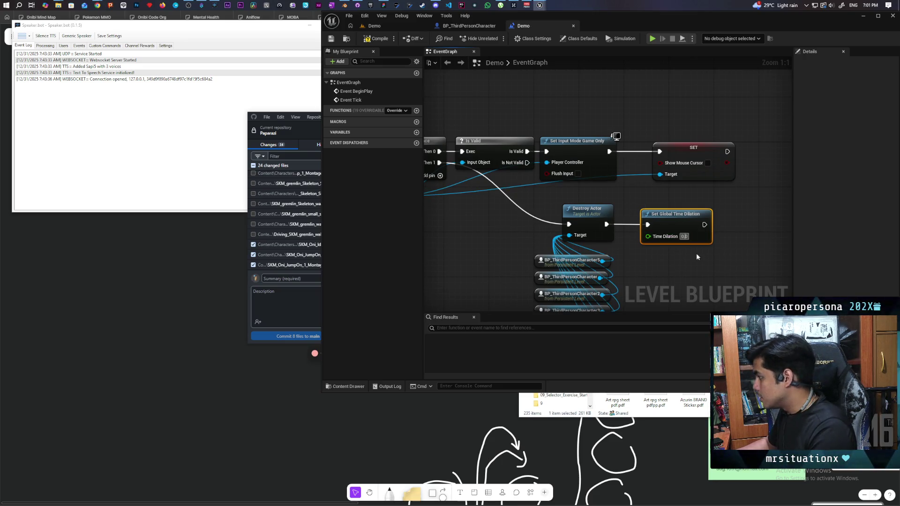
- Set Time Dilation to 0.5, save the Level Blueprint, and return to the Demo viewport
type("0.5")
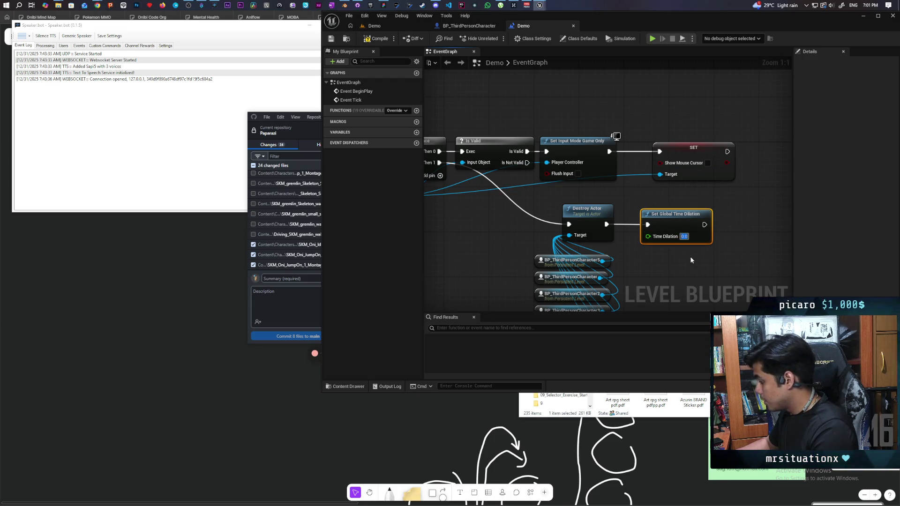
left_click(695, 278)
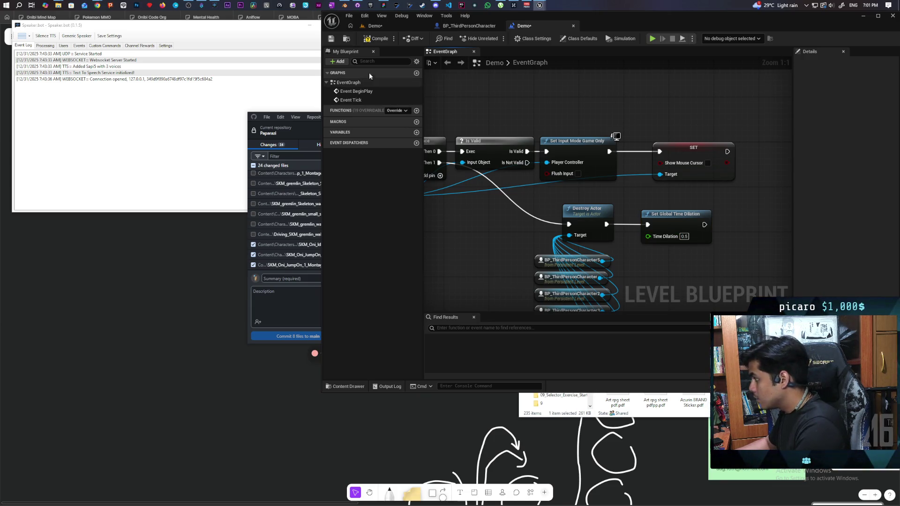
key("ctrl+s")
left_click(395, 26)
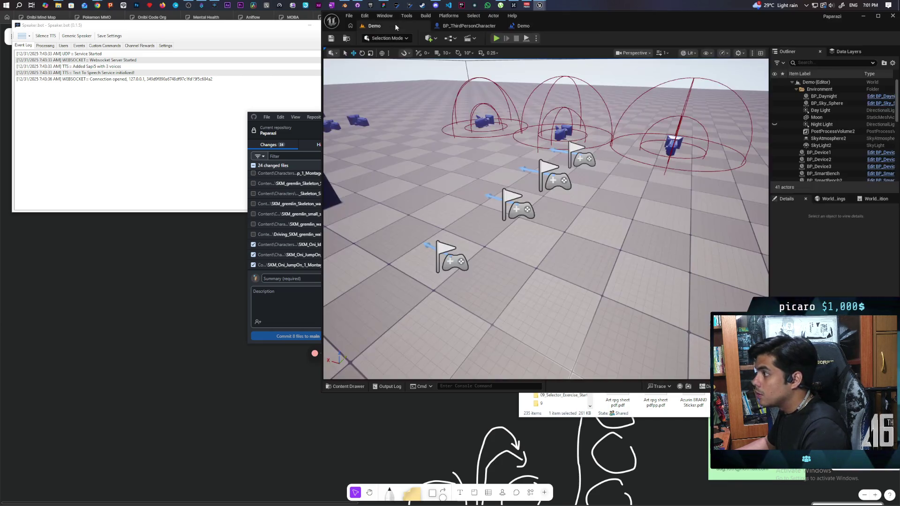
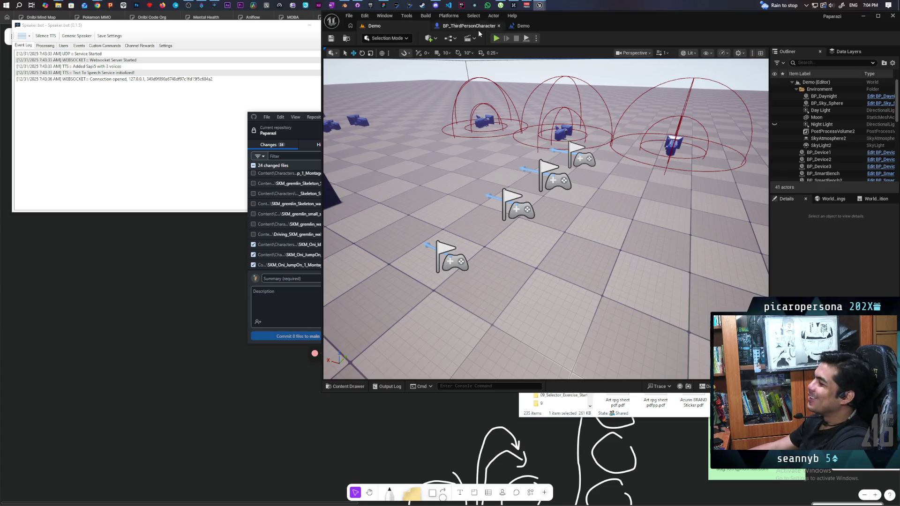
- Test-play the Demo level, walking the player toward the blue creature, then end play
left_click(478, 28)
left_click(395, 26)
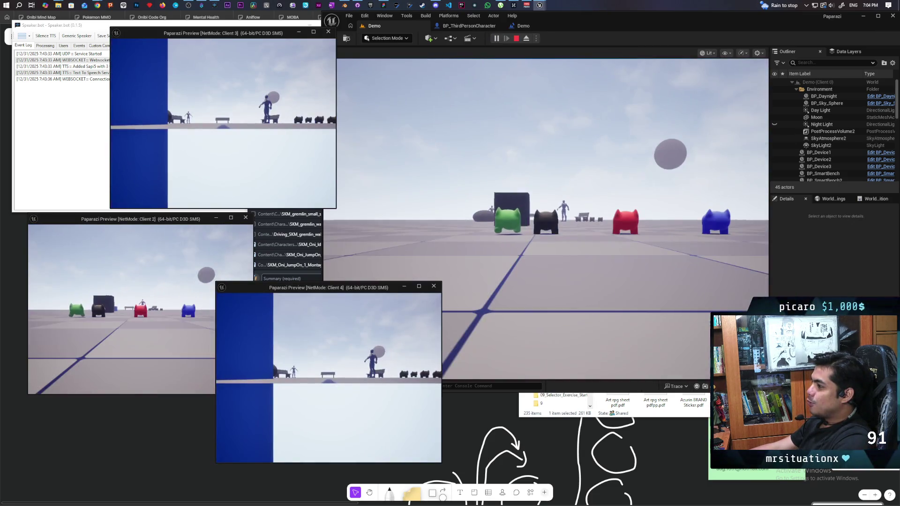
left_click(582, 321)
key("w")
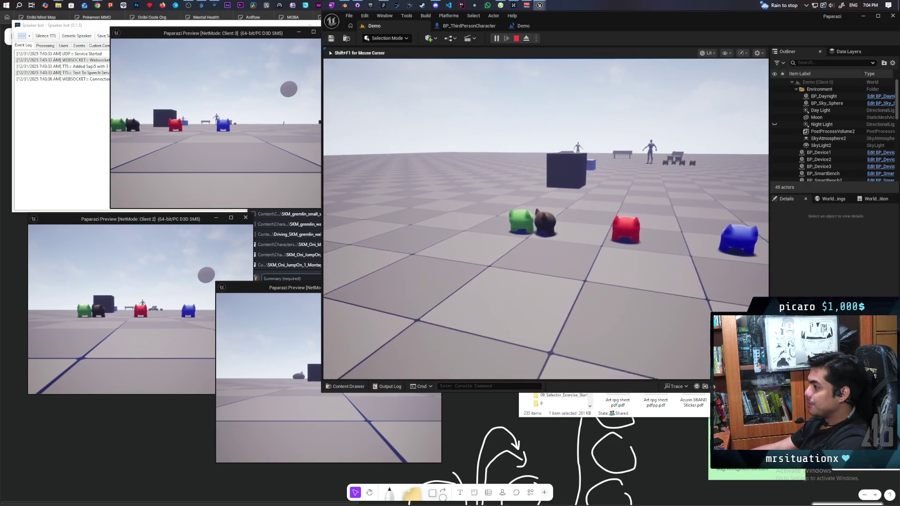
key("w")
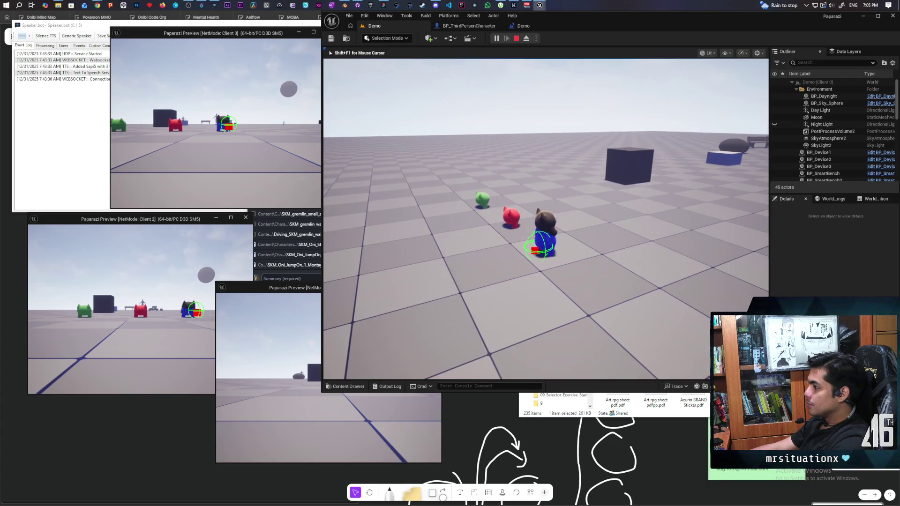
key("Escape")
- Set the Level Blueprint's Global Time Dilation to 0.1 and return to the Demo level
left_click(535, 25)
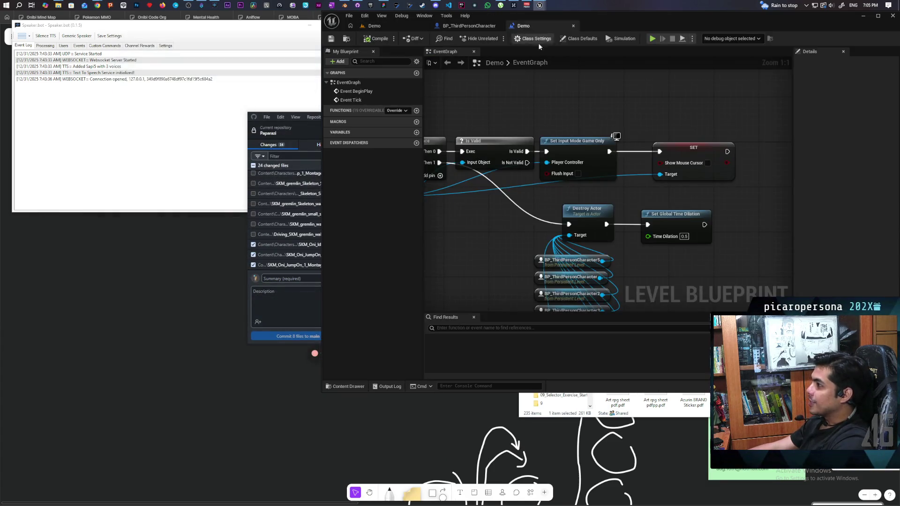
left_click(684, 236)
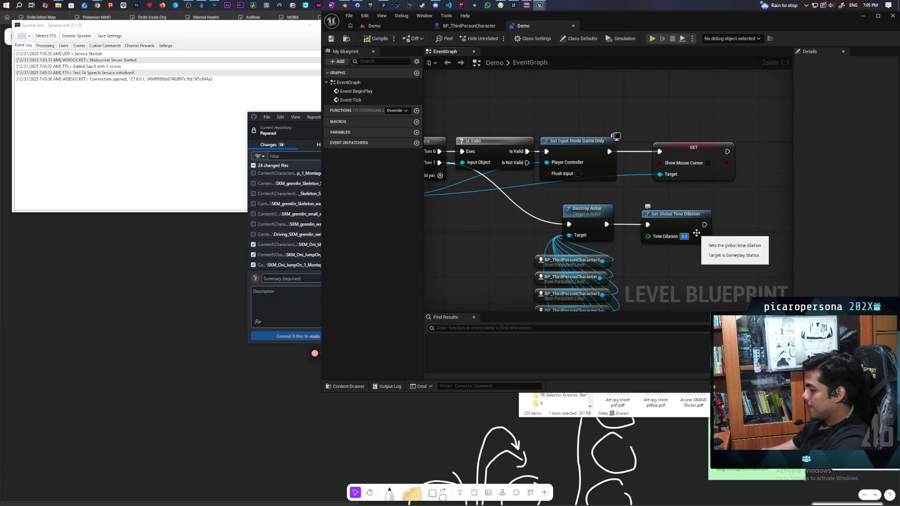
type("1")
type("0.1")
key("Return")
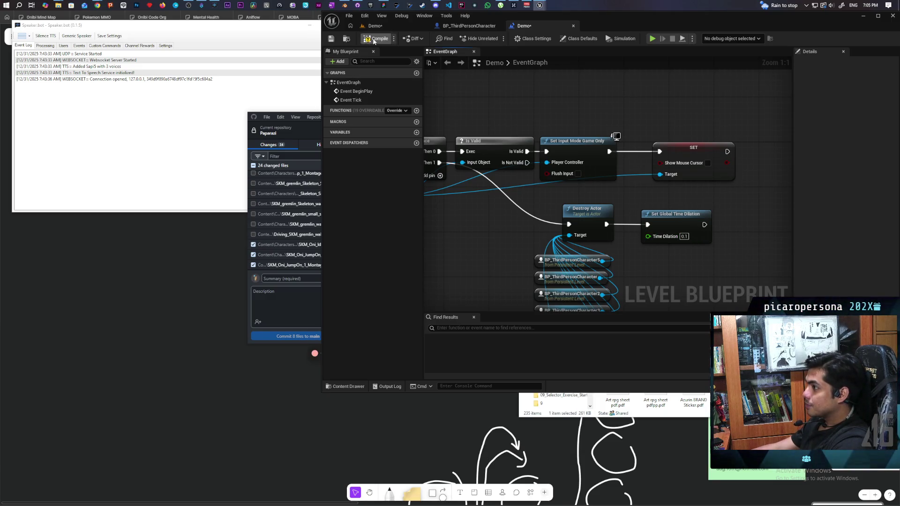
left_click(380, 26)
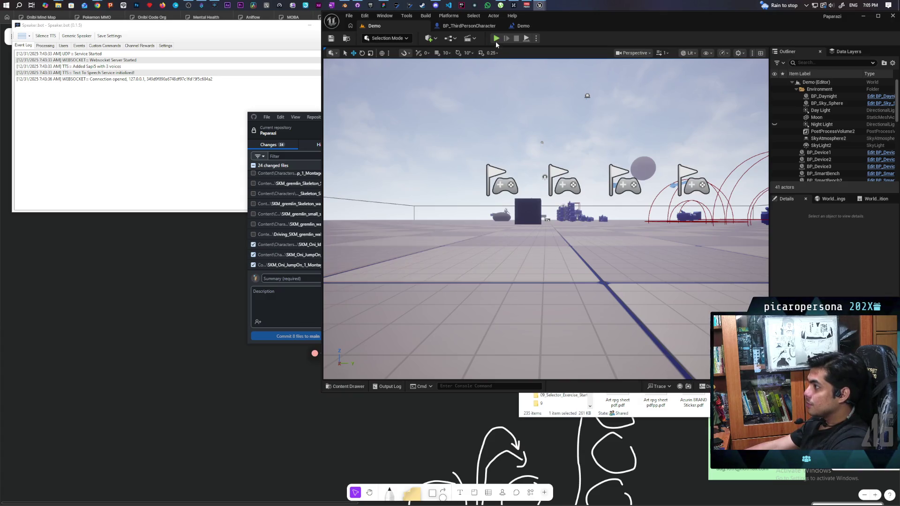
- Launch Play In Editor with three client previews and focus the main game view
key("alt+p")
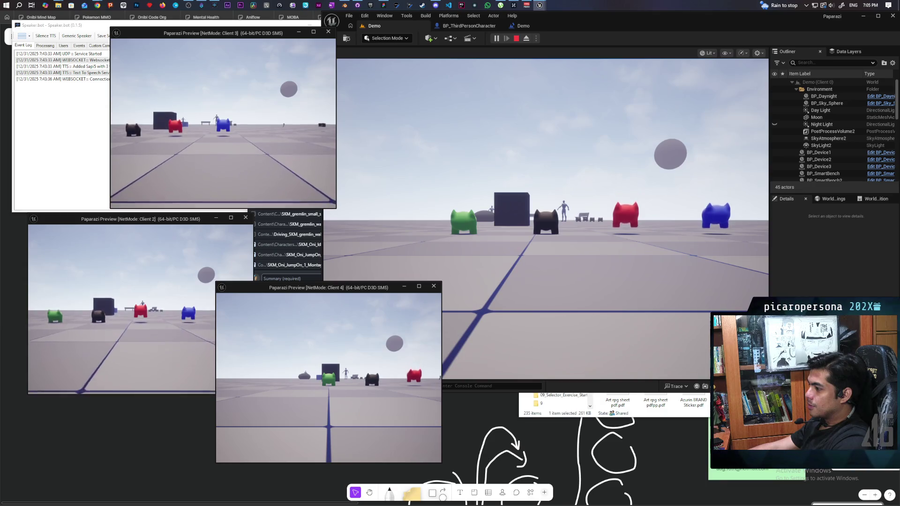
key("alt+Tab")
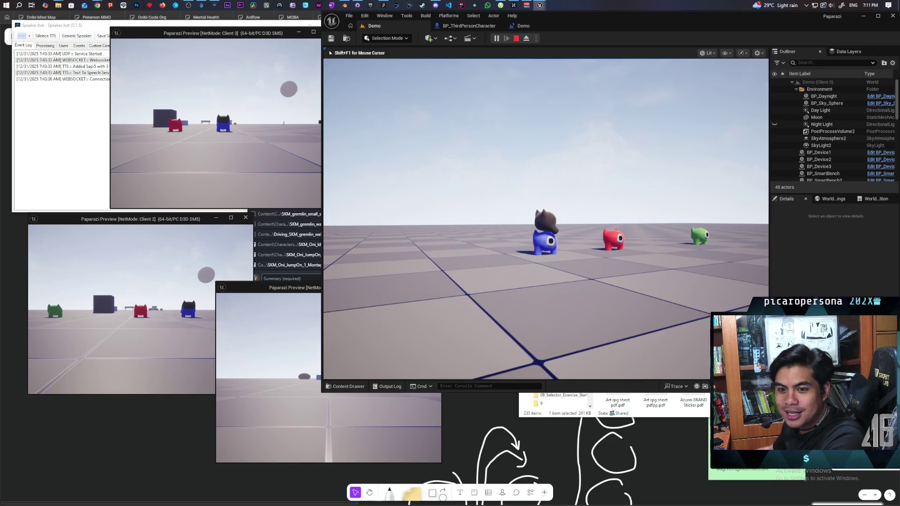
- Walk the cat back toward the camera, then steer it toward the blue creature
mouse_move(546, 218)
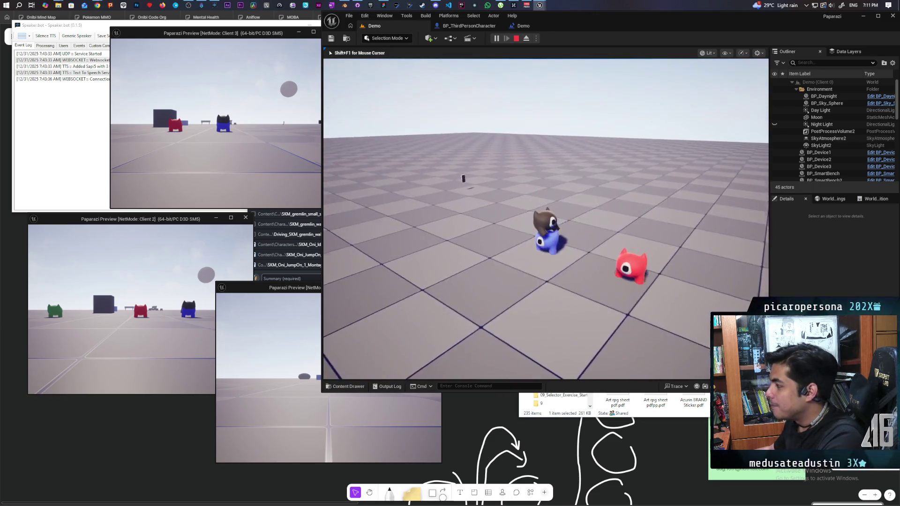
key("s")
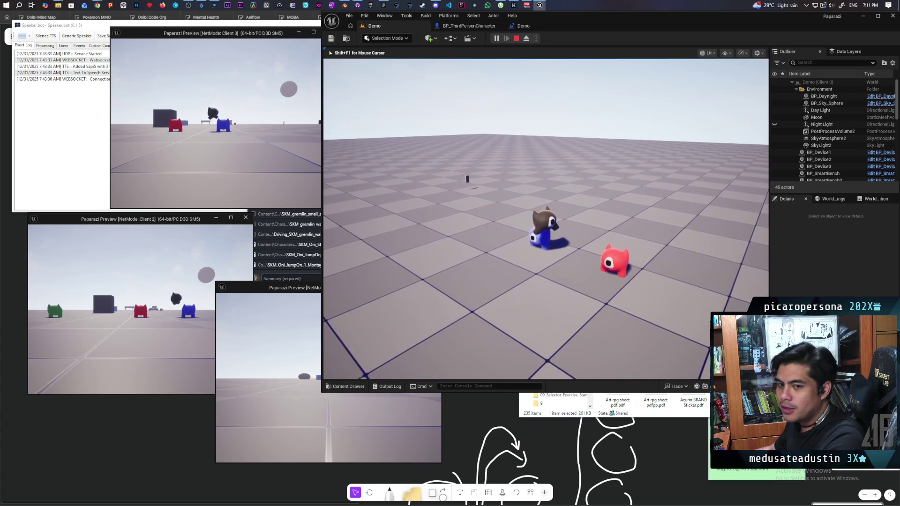
key("s")
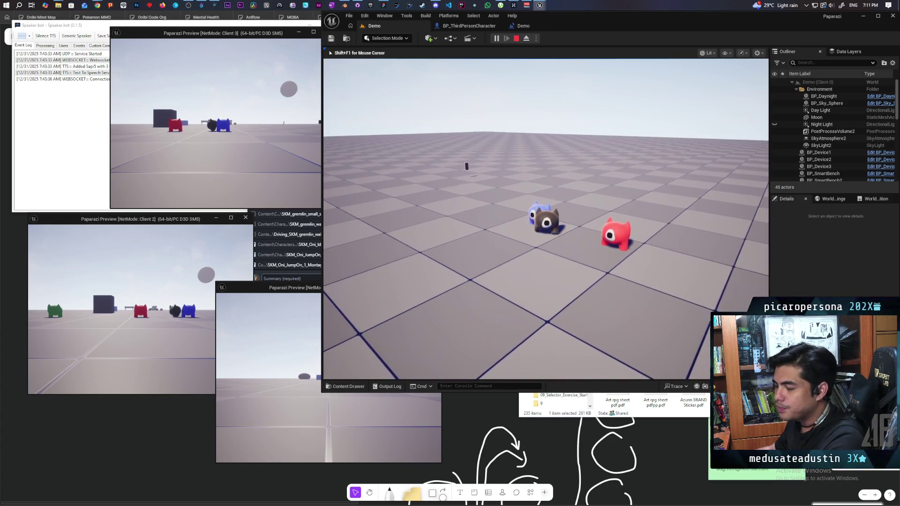
key("s")
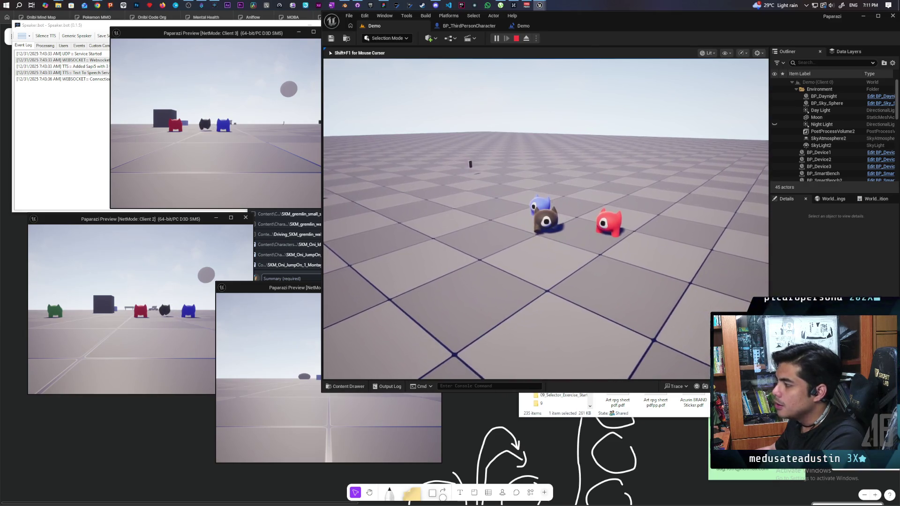
key("w")
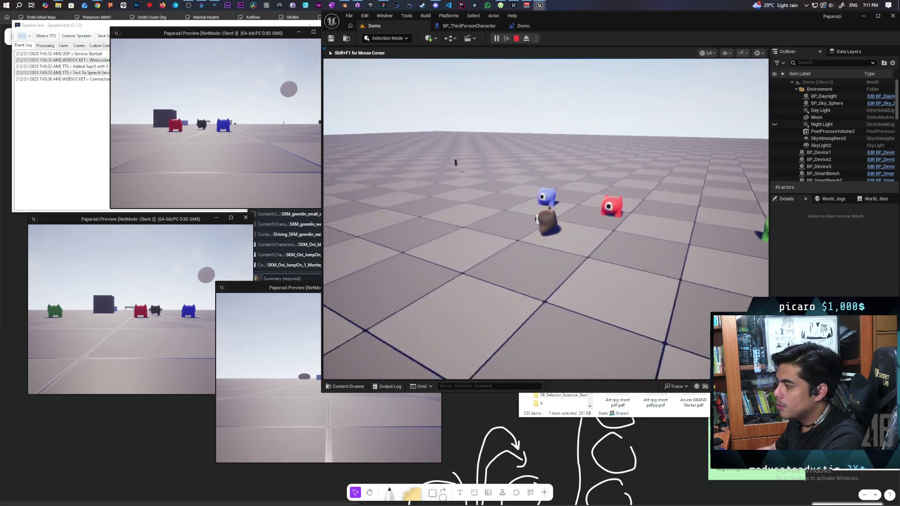
key("a")
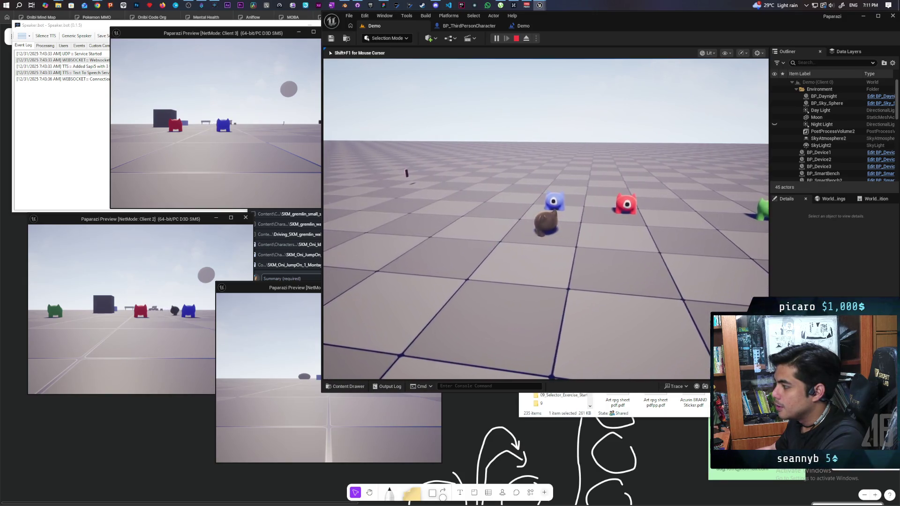
key("w")
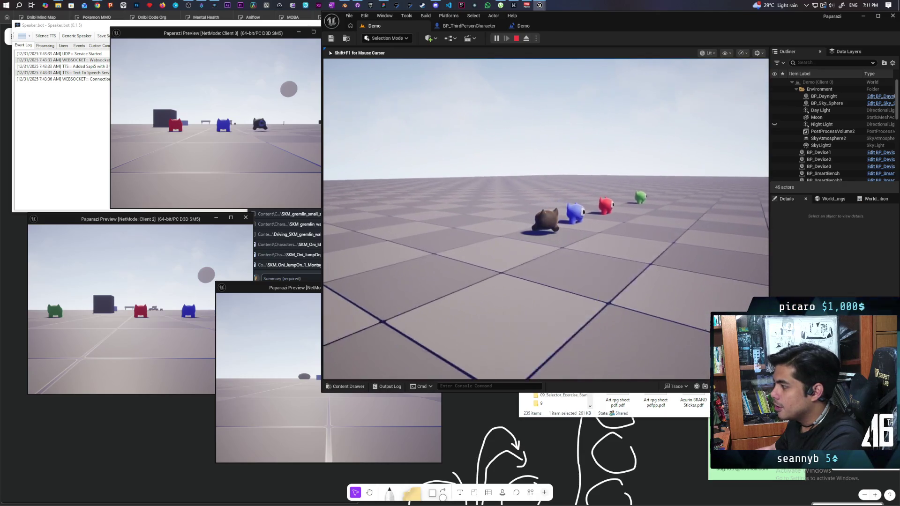
- Walk past the blue creature, target the red one, jump onto it, and stop playing
key("w")
key("w")
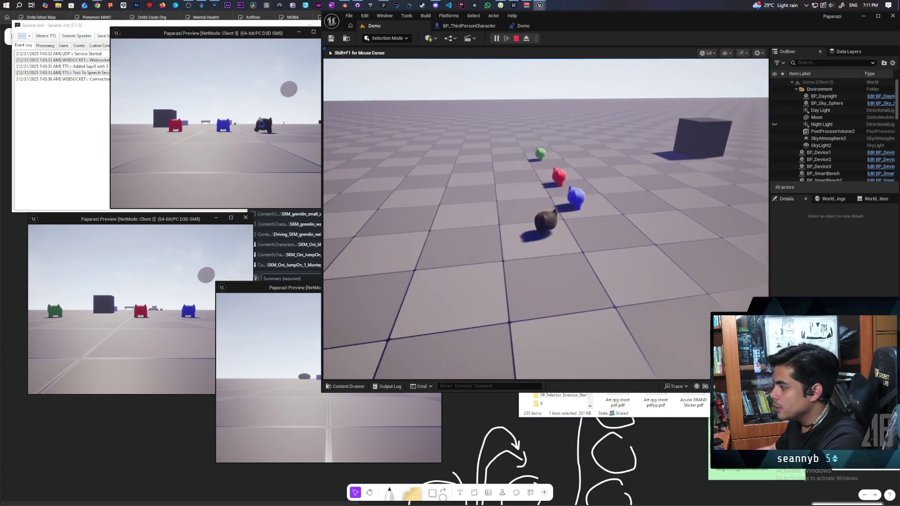
key("w")
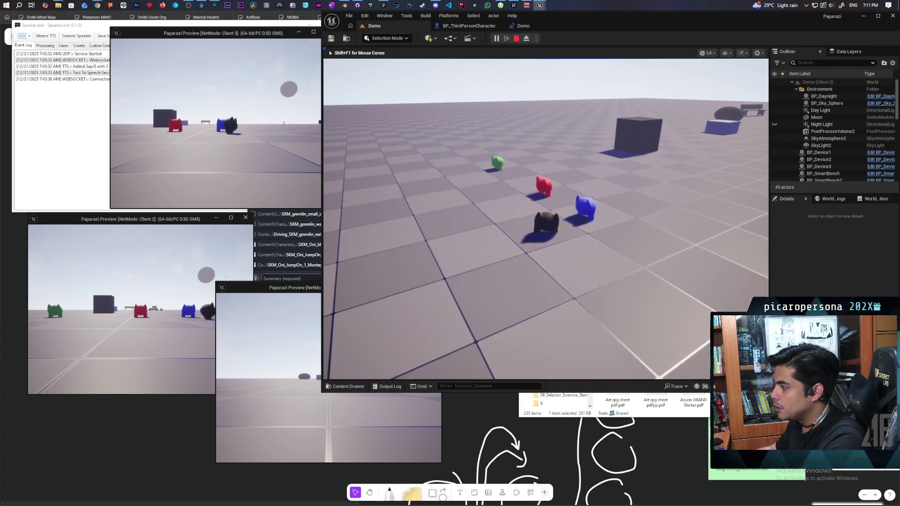
key("w")
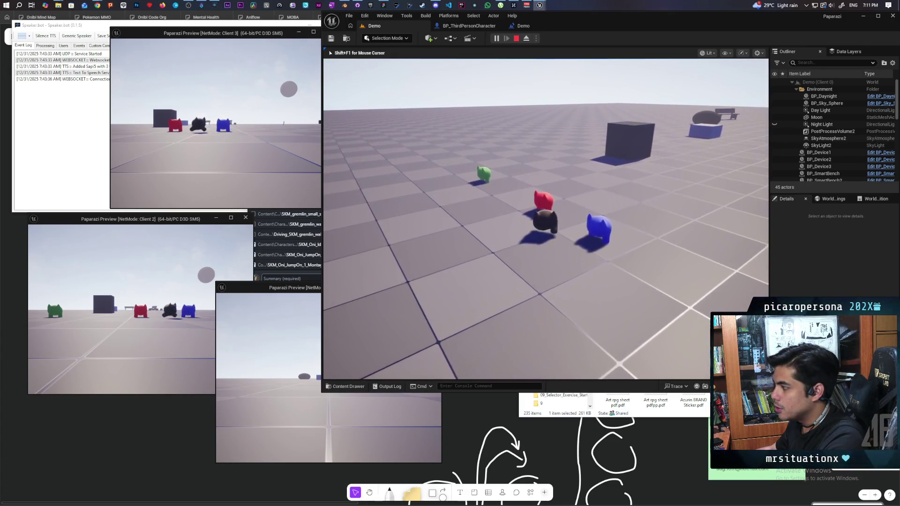
key("w")
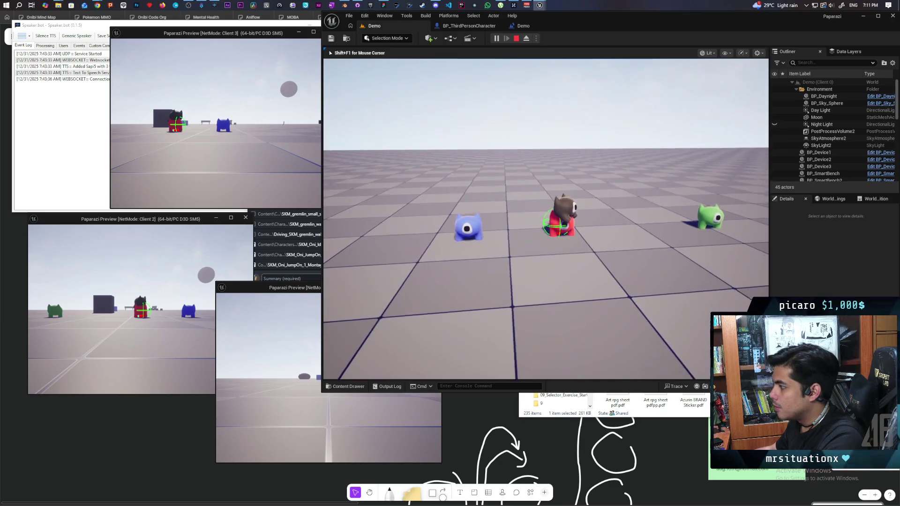
key("e")
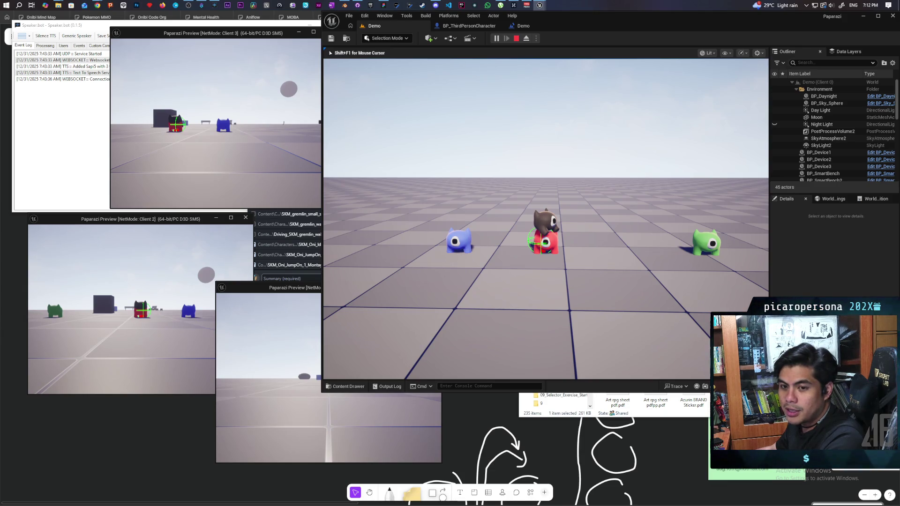
key("Escape")
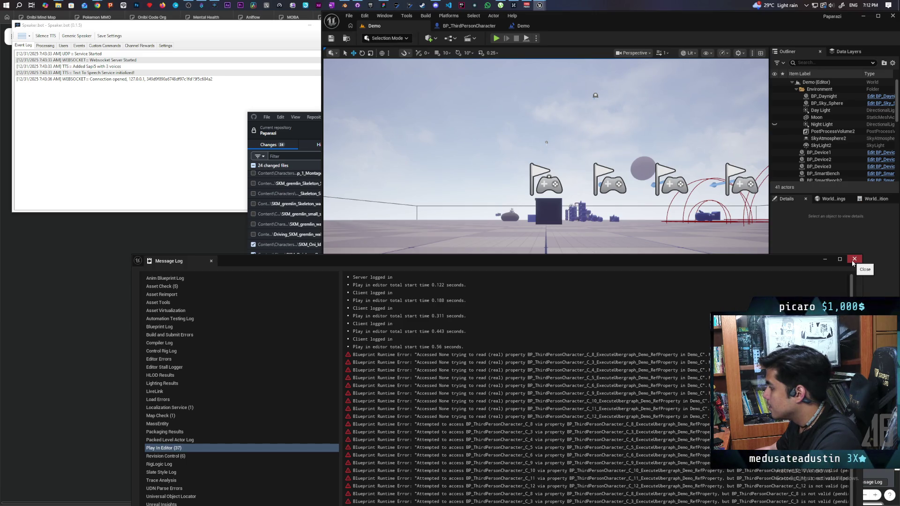
- Close the Message Log and open BP_ThirdPersonCharacter's EventGraph in a maximized window
left_click(853, 260)
left_click(470, 26)
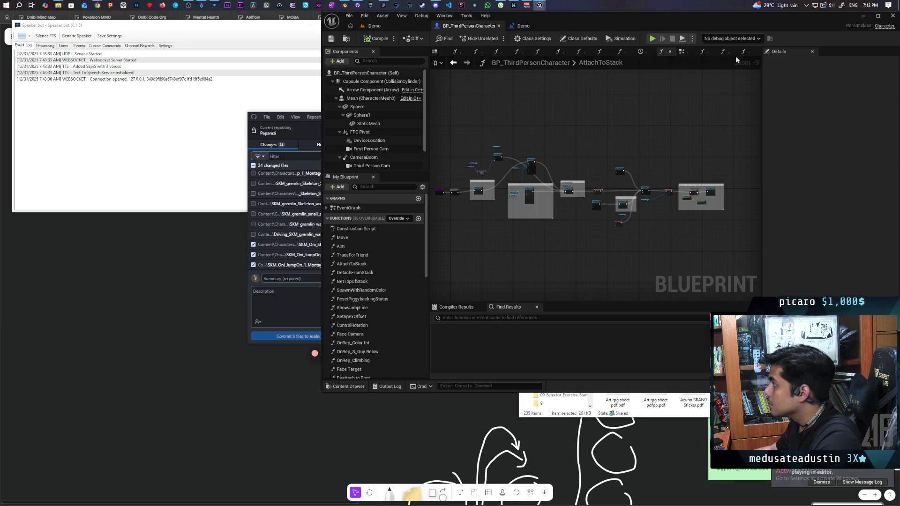
double_click(815, 18)
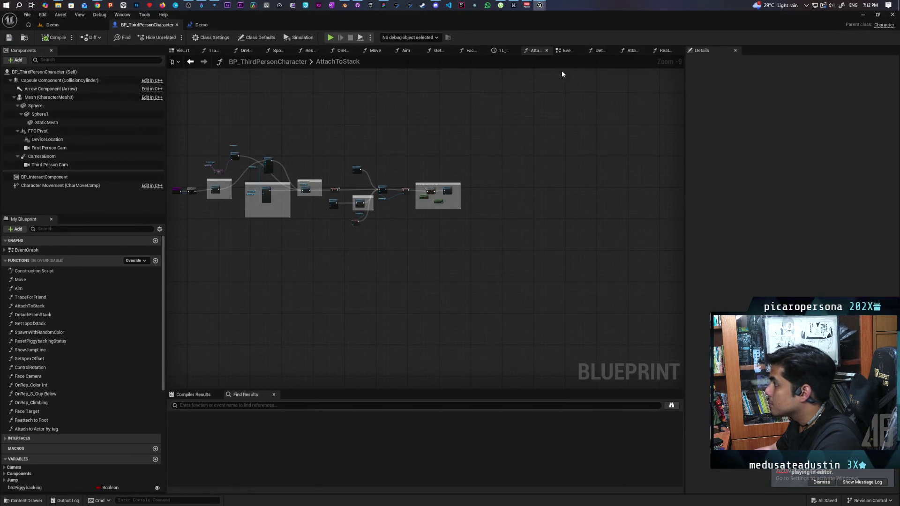
left_click(565, 52)
- Select the Character Movement and Set Movement Mode nodes, pan the graph, then return to Demo
scroll(538, 268, "down", 4)
scroll(536, 266, "up", 7)
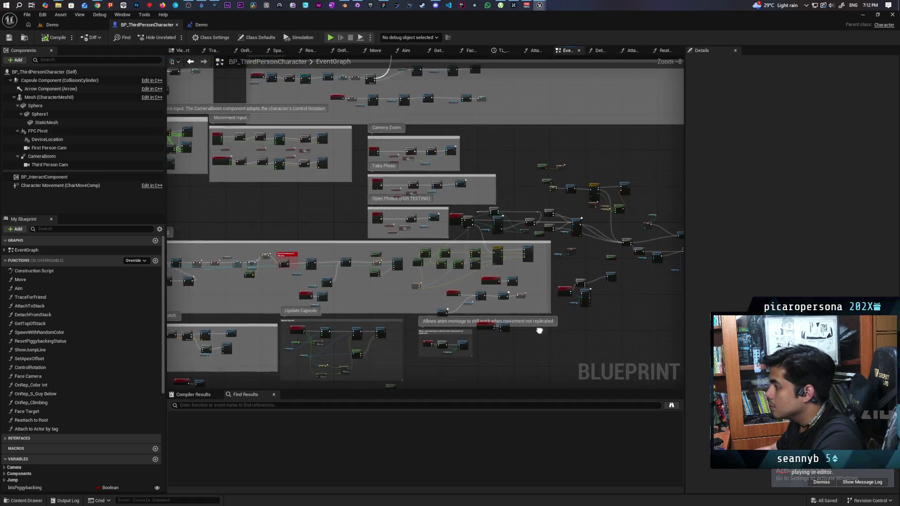
scroll(494, 315, "down", 4)
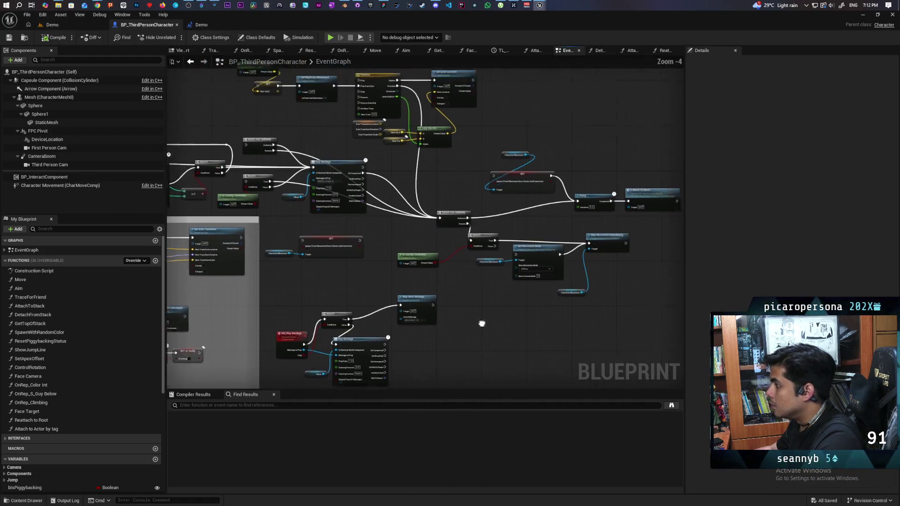
scroll(483, 320, "up", 3)
mouse_move(443, 289)
left_mouse_down()
mouse_move(515, 245)
mouse_move(498, 287)
left_mouse_up()
mouse_move(514, 256)
left_mouse_down()
mouse_move(451, 307)
mouse_move(483, 293)
left_mouse_up()
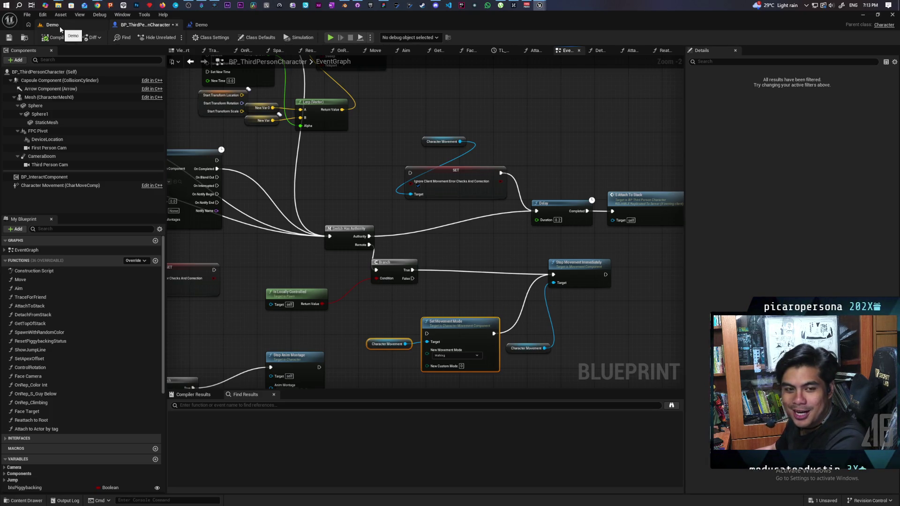
left_click(70, 28)
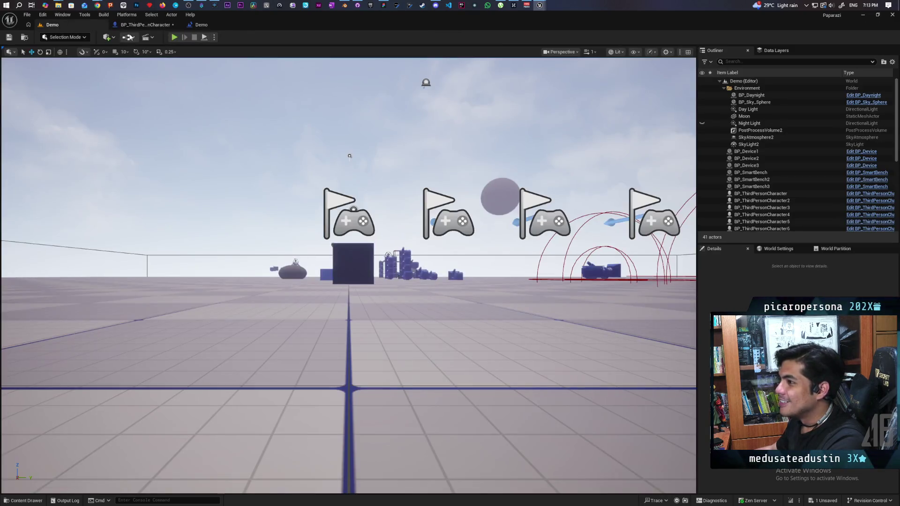
- Start a multiplayer play session and bring the Client 3 preview to the front
key("alt+p")
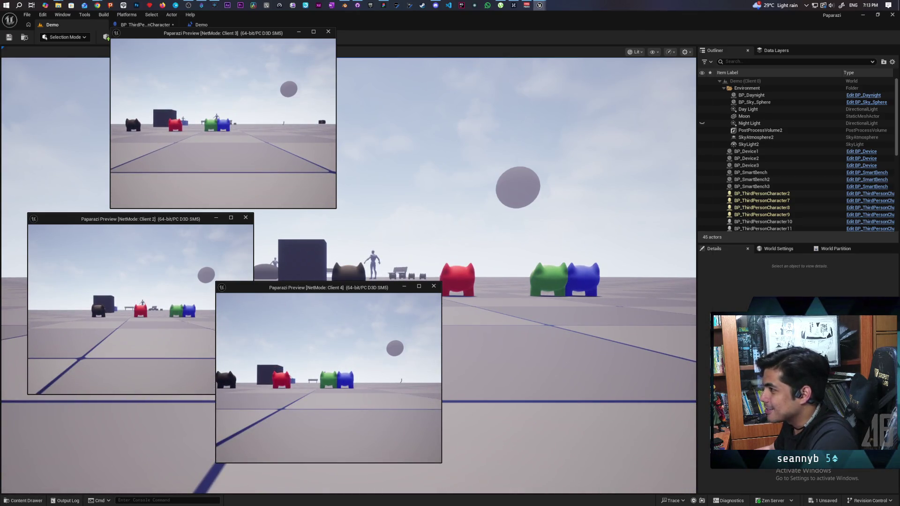
left_click_drag(375, 14, 590, 8)
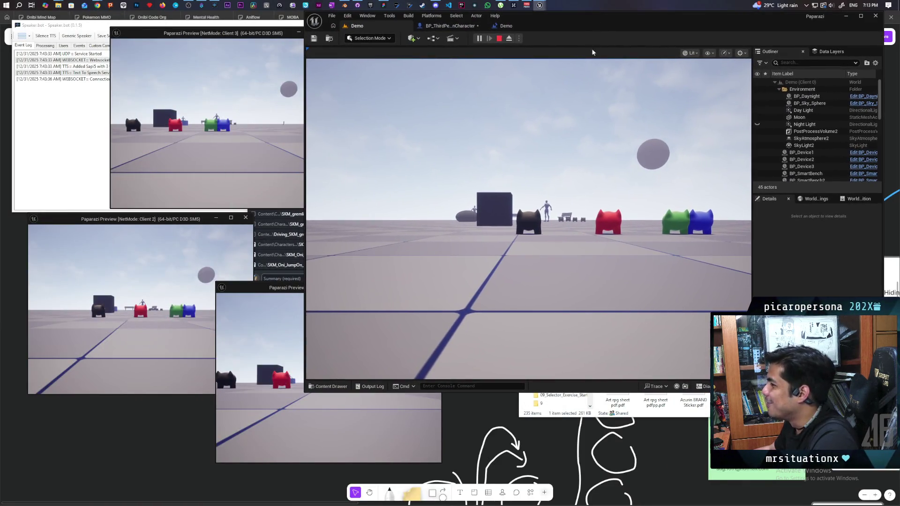
left_click(222, 122)
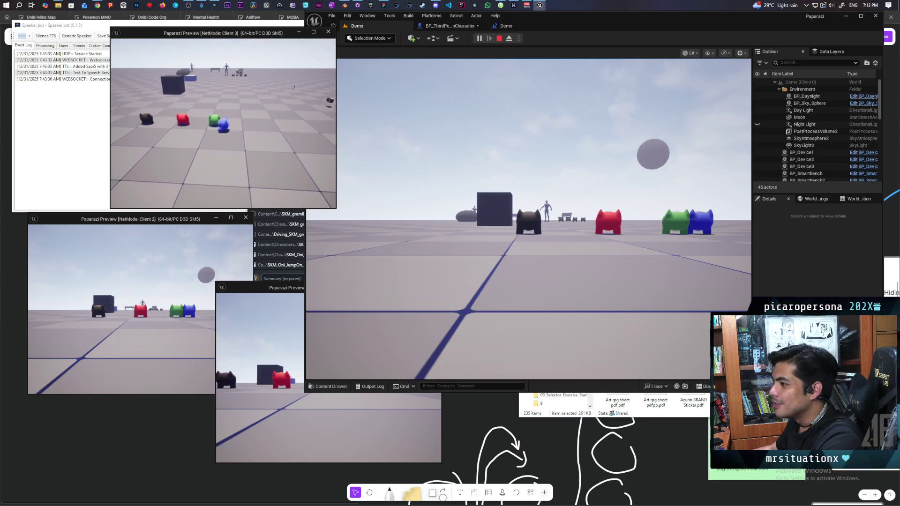
- Walk the blue character beside the green one and jump onto it
key("w")
key("s")
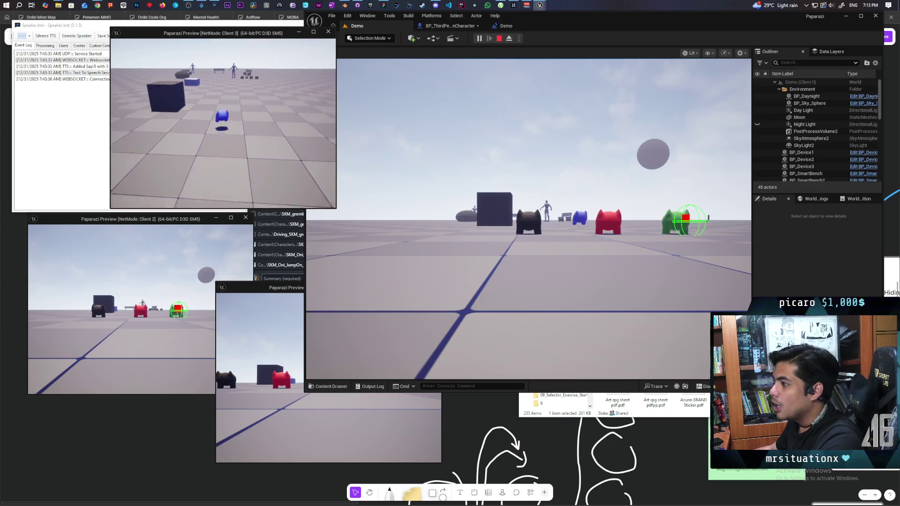
key("a")
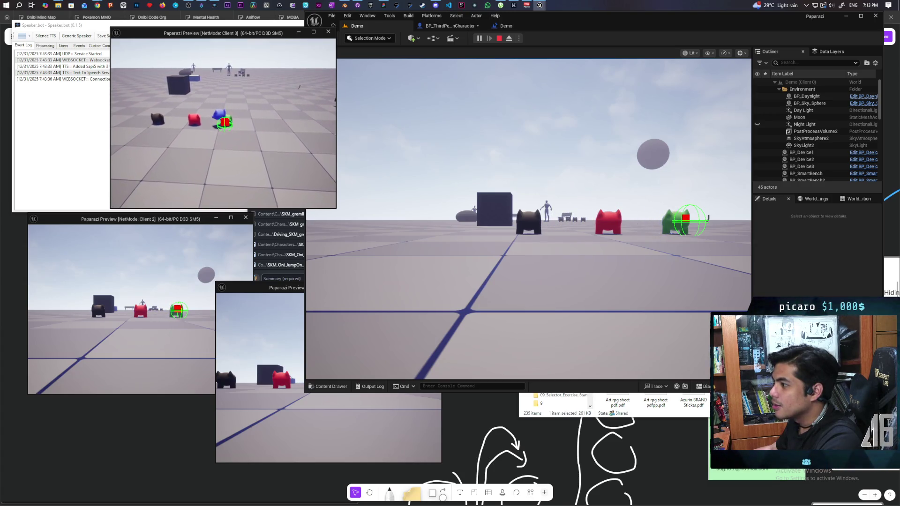
key("d")
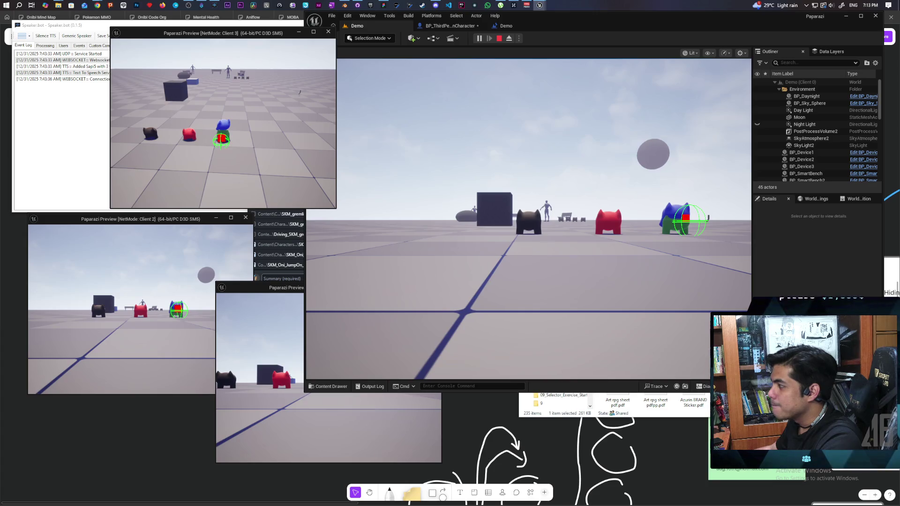
key("space")
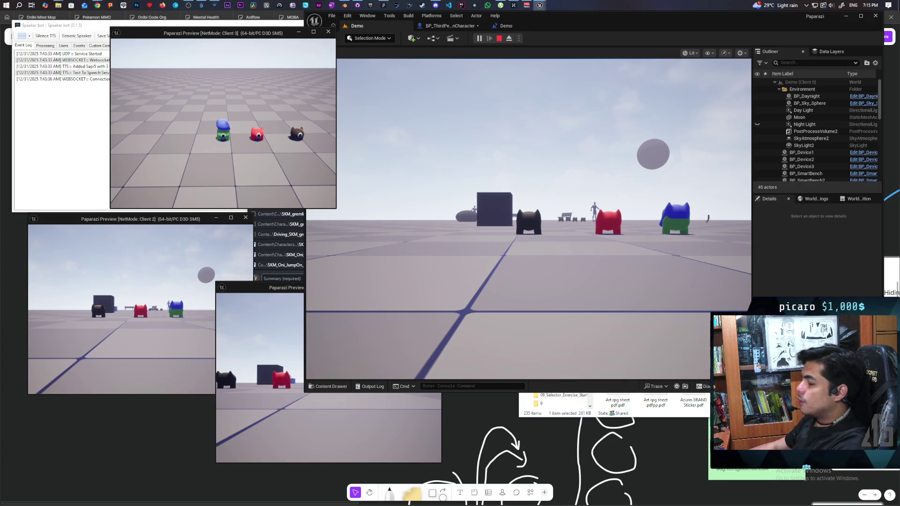
- End Play-in-Editor so the Message Log lists the 37 Blueprint runtime errors
key("Escape")
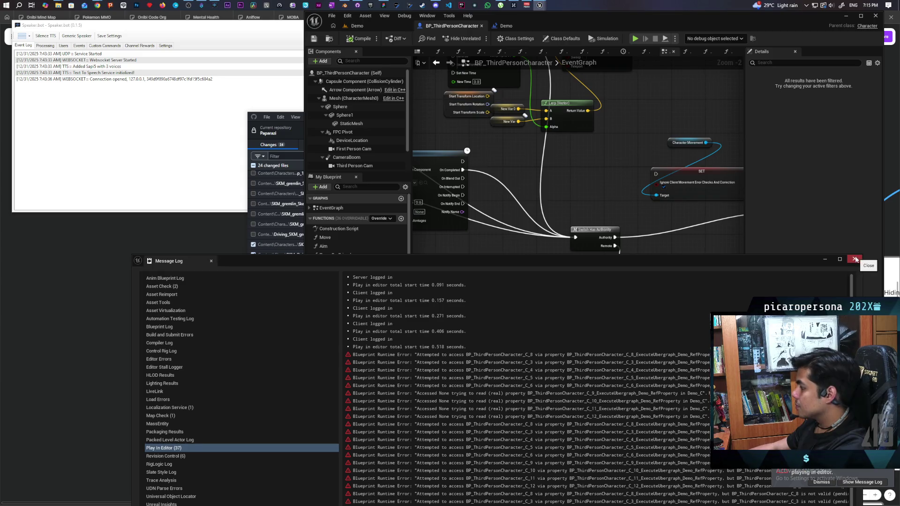
- Jump from the error to the Level Blueprint's Destroy Actor node and inspect its ThirdPersonCharacter references
left_click_drag(716, 262, 570, 129)
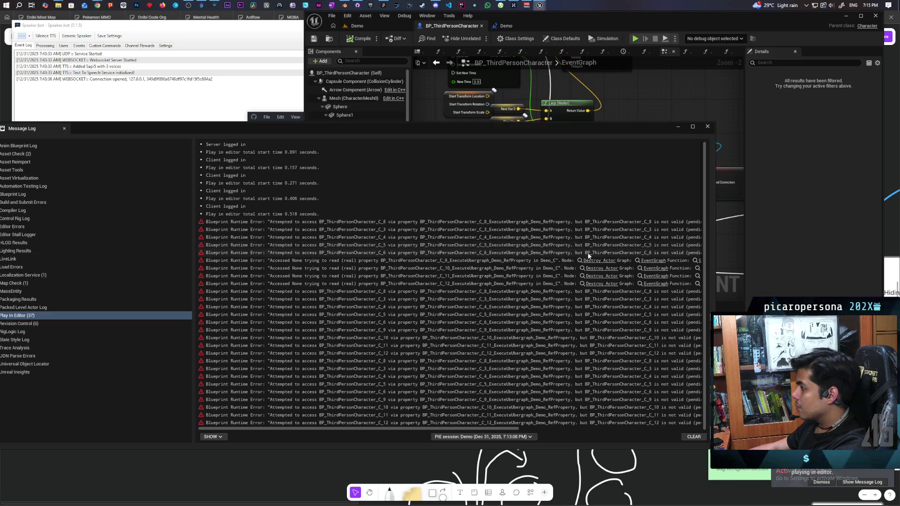
left_click(593, 261)
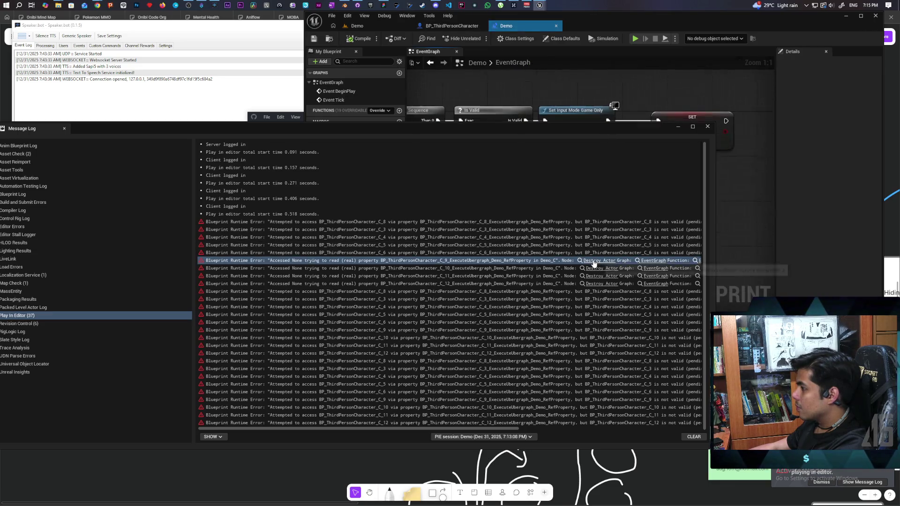
mouse_move(568, 130)
left_mouse_down()
mouse_move(482, 321)
mouse_move(485, 308)
left_mouse_up()
mouse_move(503, 255)
left_mouse_down()
mouse_move(609, 263)
mouse_move(546, 203)
mouse_move(524, 167)
left_mouse_up()
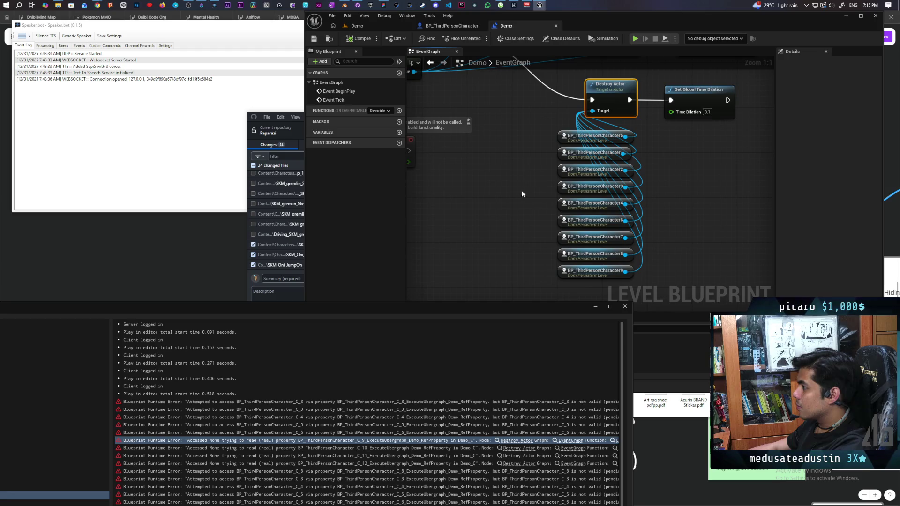
- Close the Message Log window and switch back to the Demo level viewport
left_click_drag(507, 308, 496, 137)
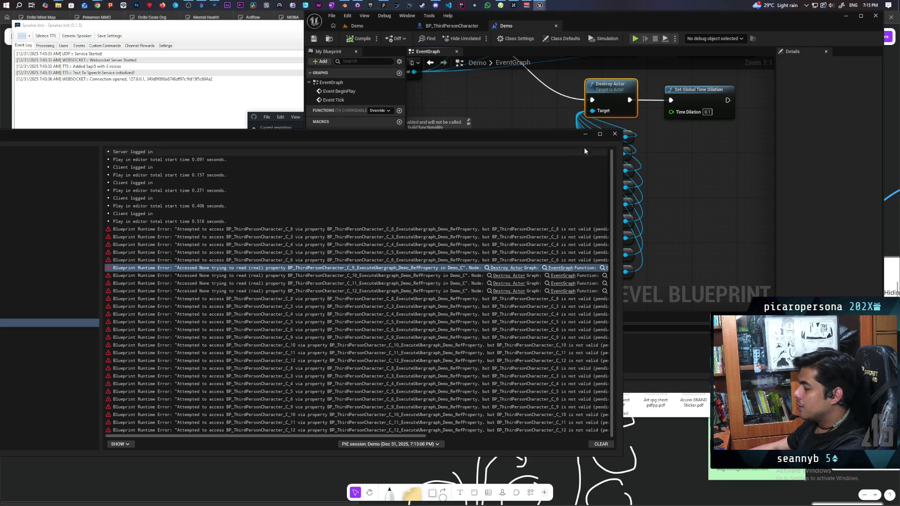
left_click(615, 134)
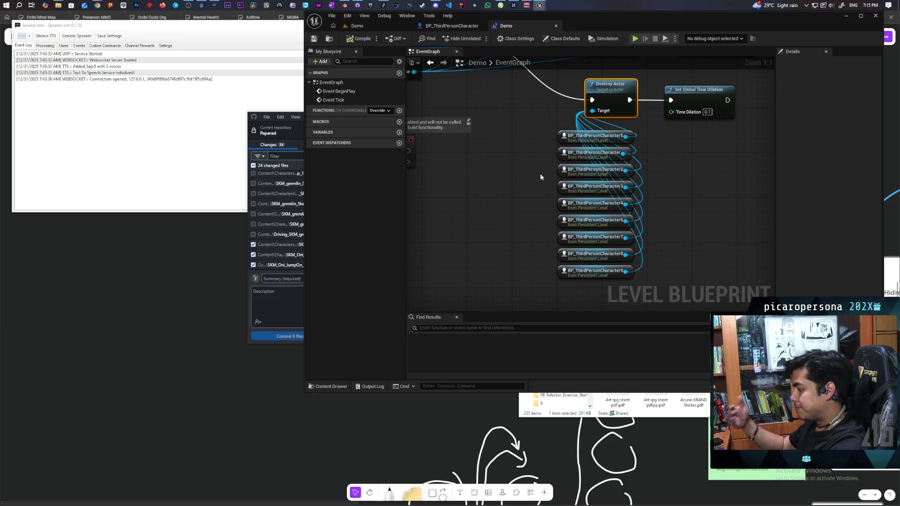
left_click(387, 28)
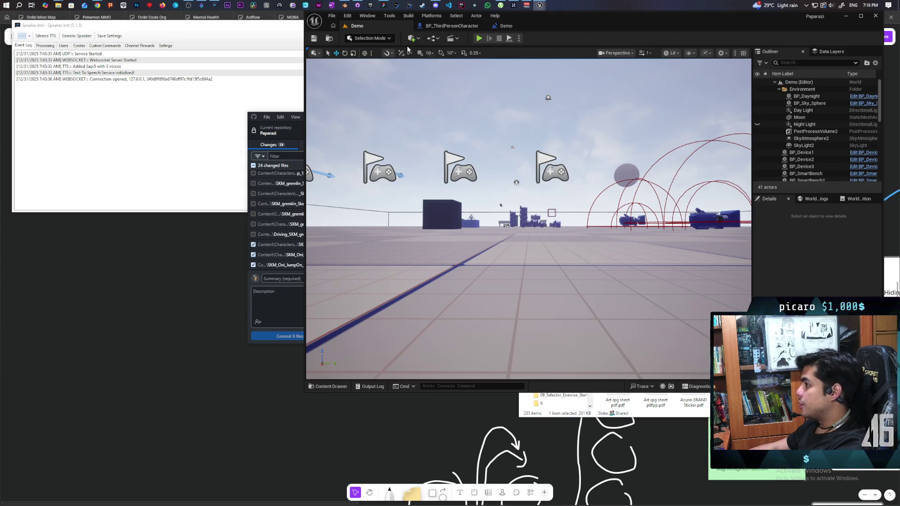
- Start play again and walk the black oni between the green and red onis
left_click(479, 38)
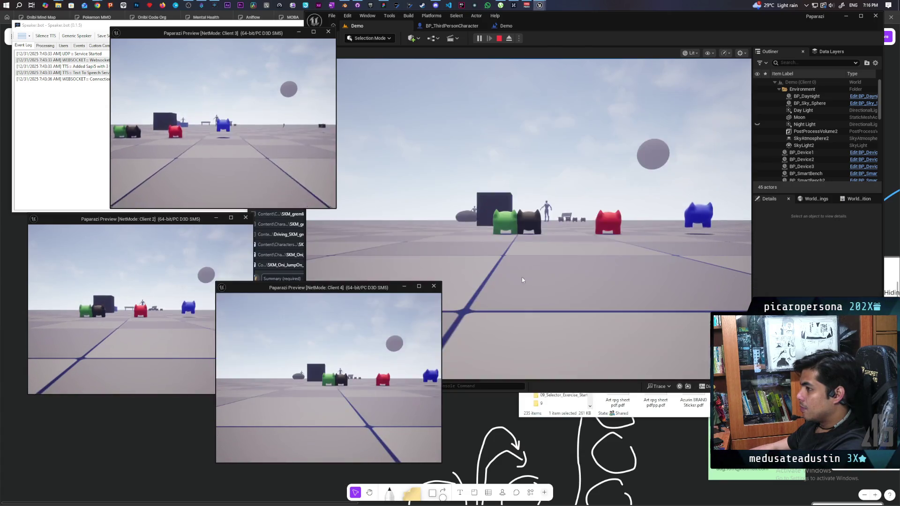
left_click(521, 277)
key("w")
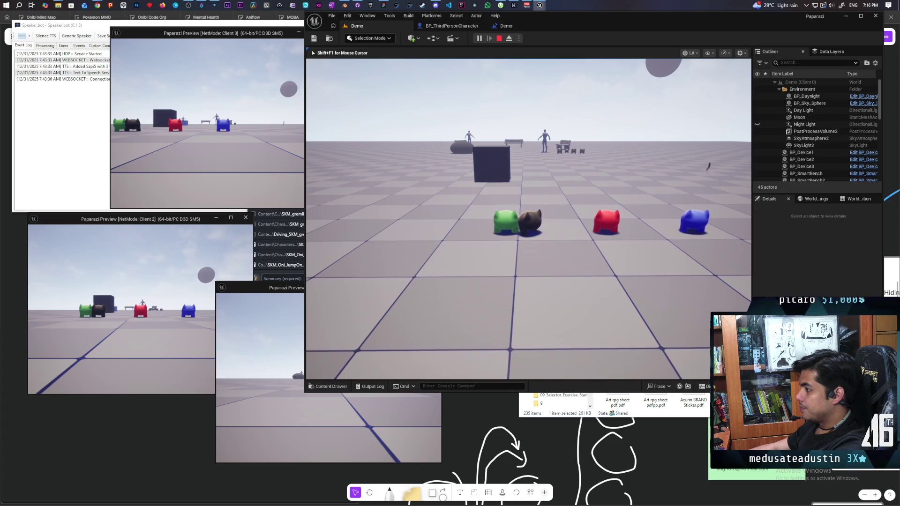
key("s")
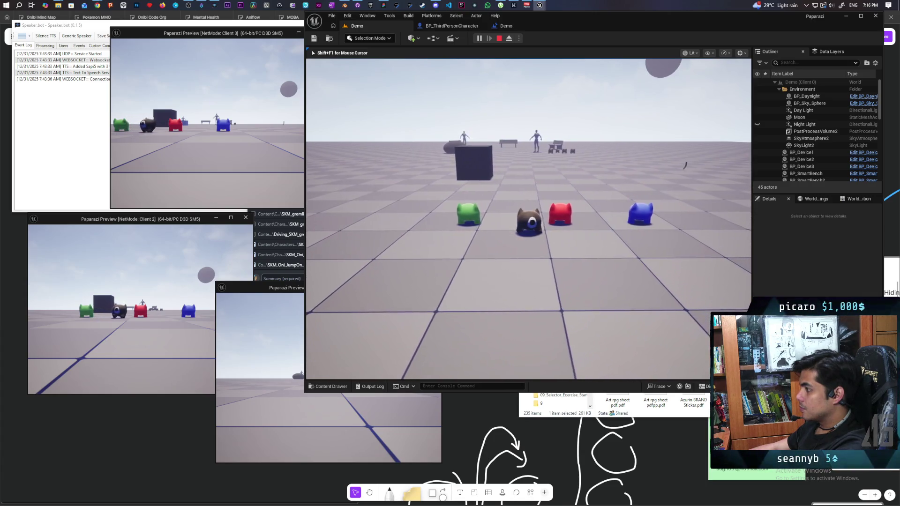
key("d")
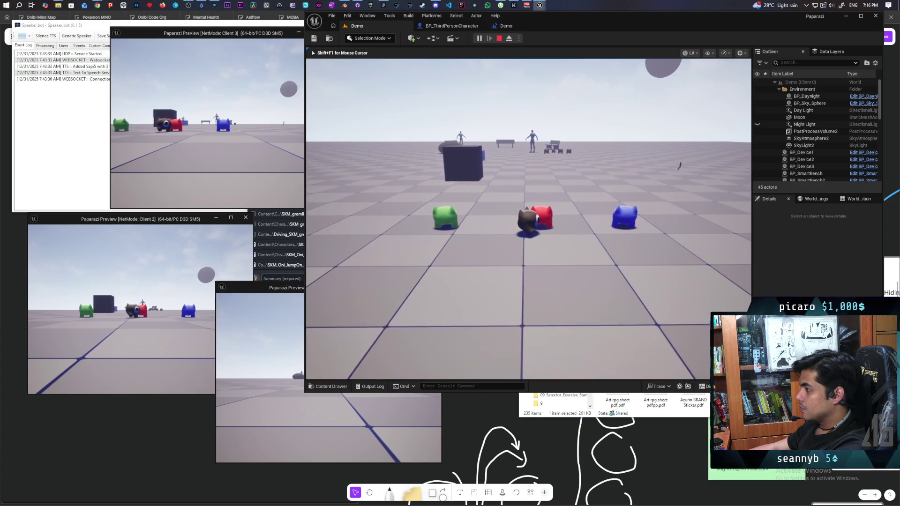
key("w")
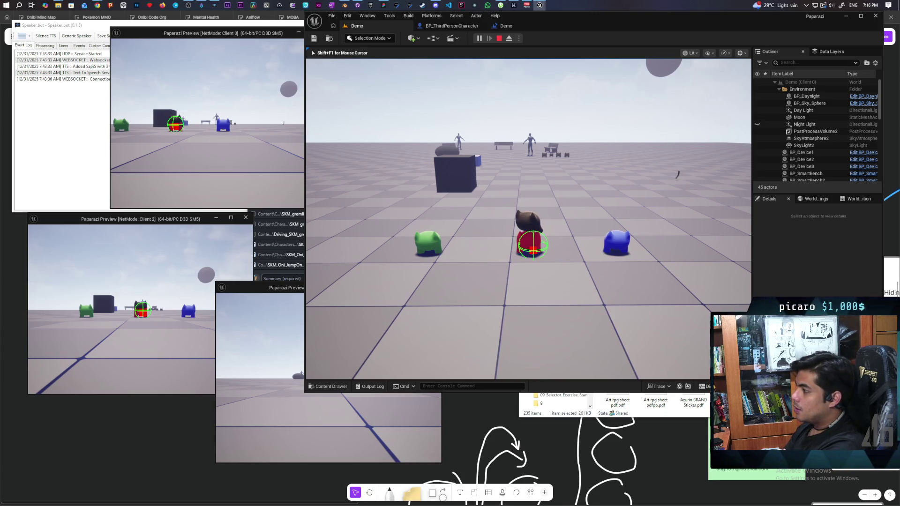
- Back away to see all three onis, then jump the black oni onto the blue oni's head
key("w")
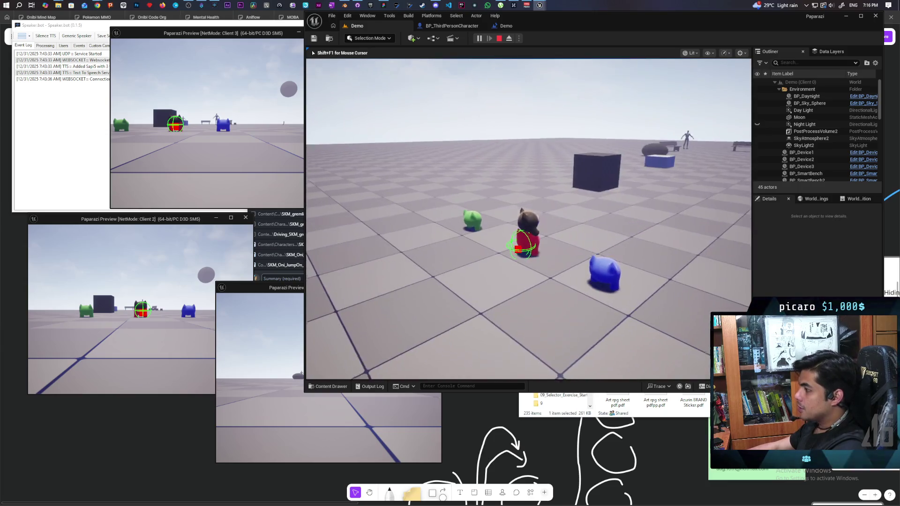
key("s")
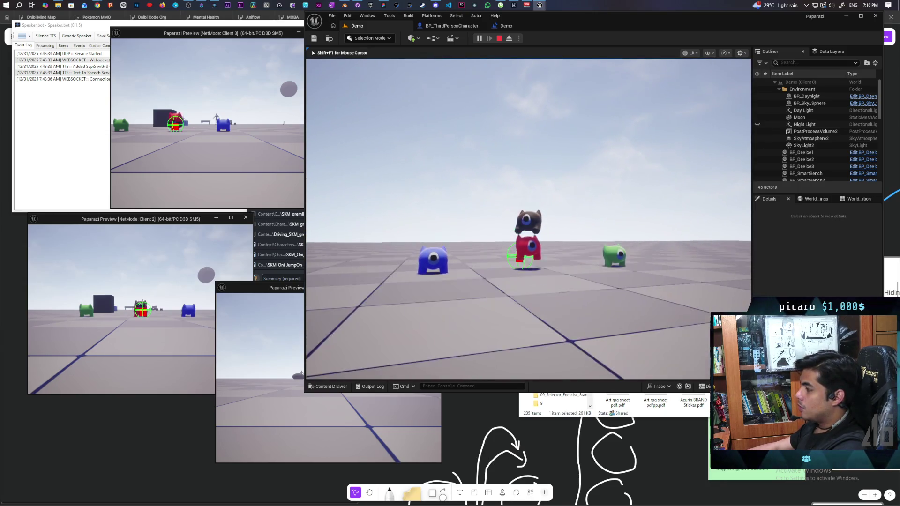
key("s")
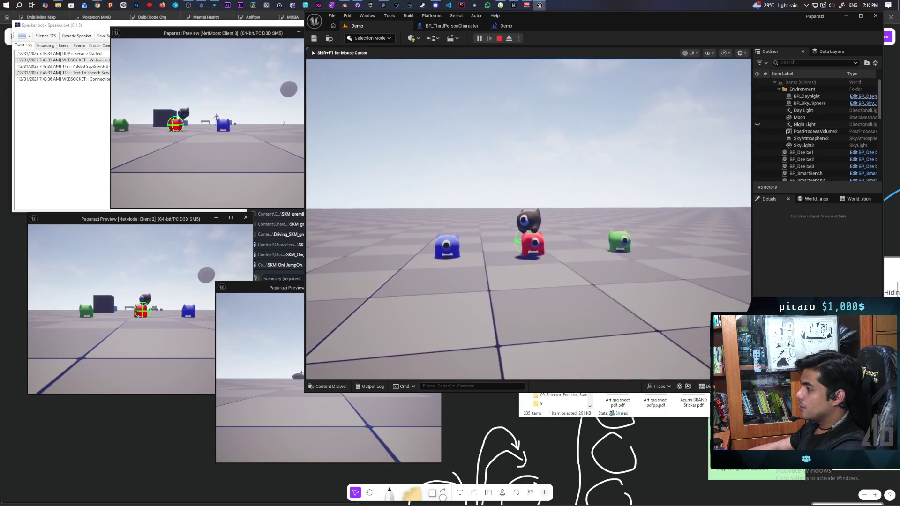
key("s")
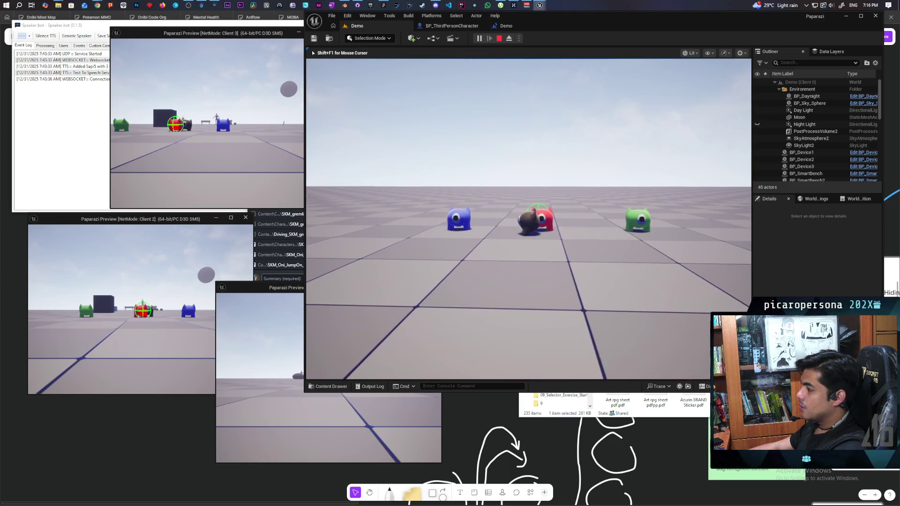
key("a")
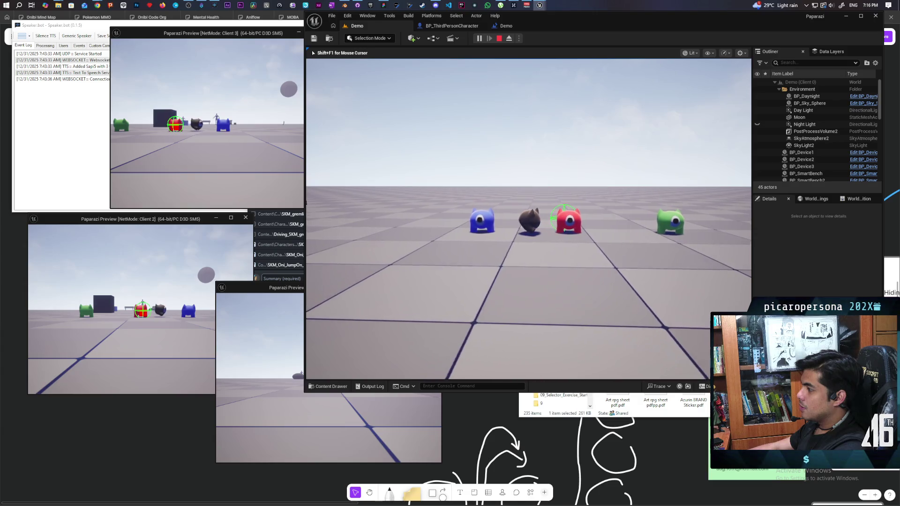
key("a")
key("space")
- Hop the black oni off and back onto the blue oni repeatedly, then stop play
key("a")
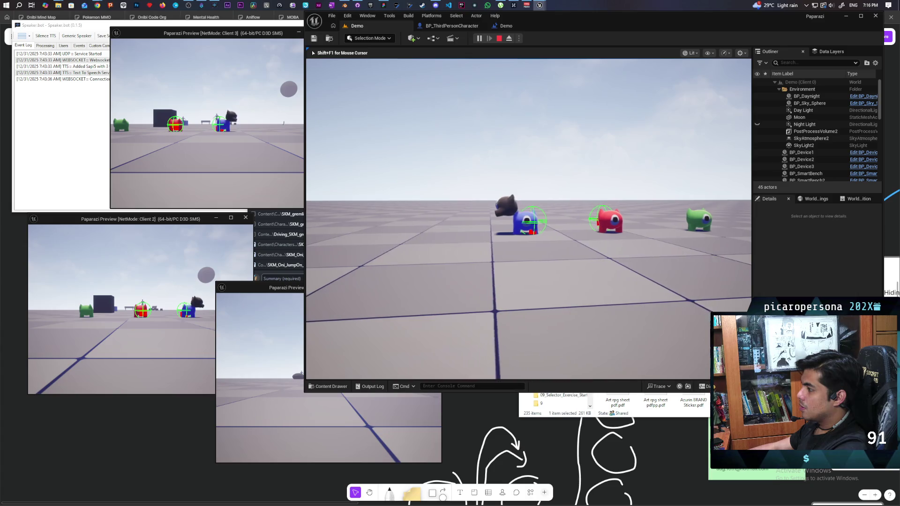
key("d")
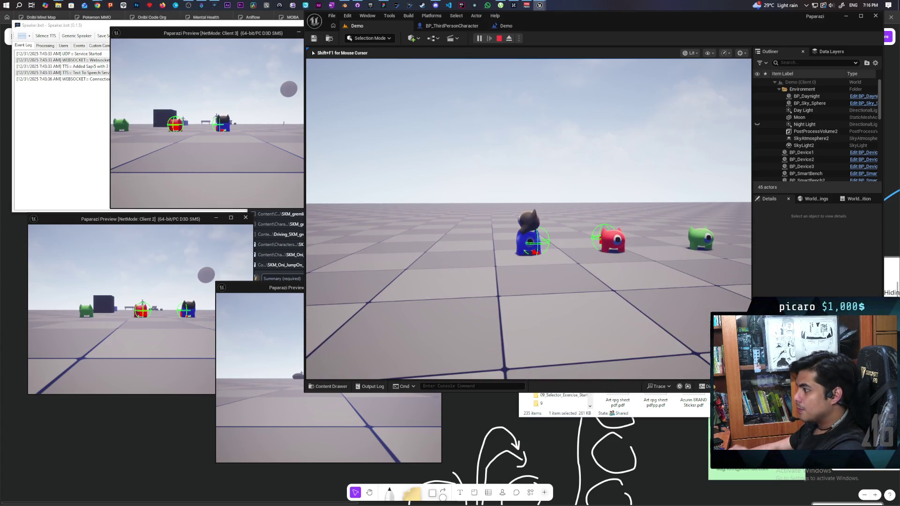
key("space")
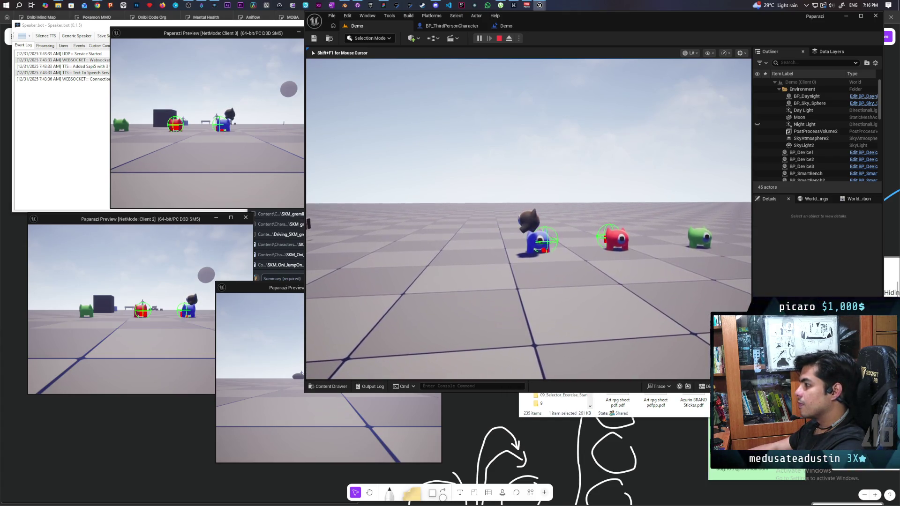
key("s")
key("a")
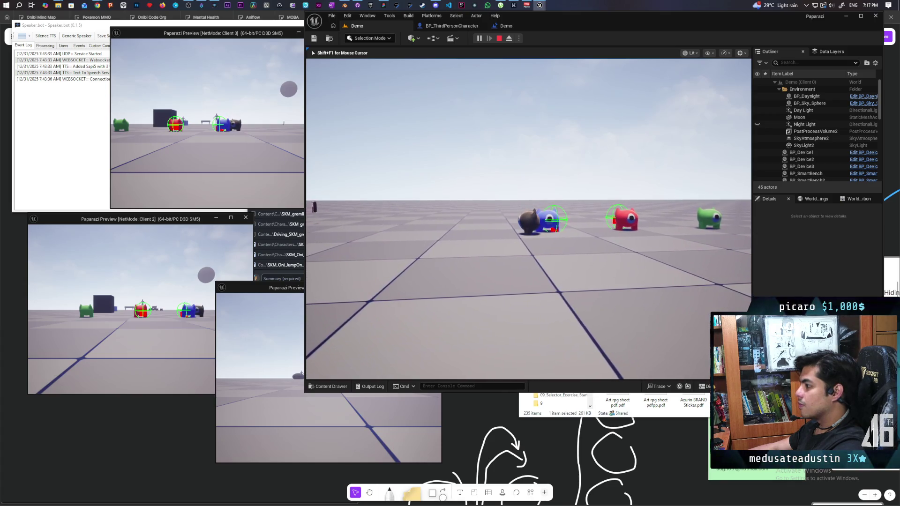
key("w")
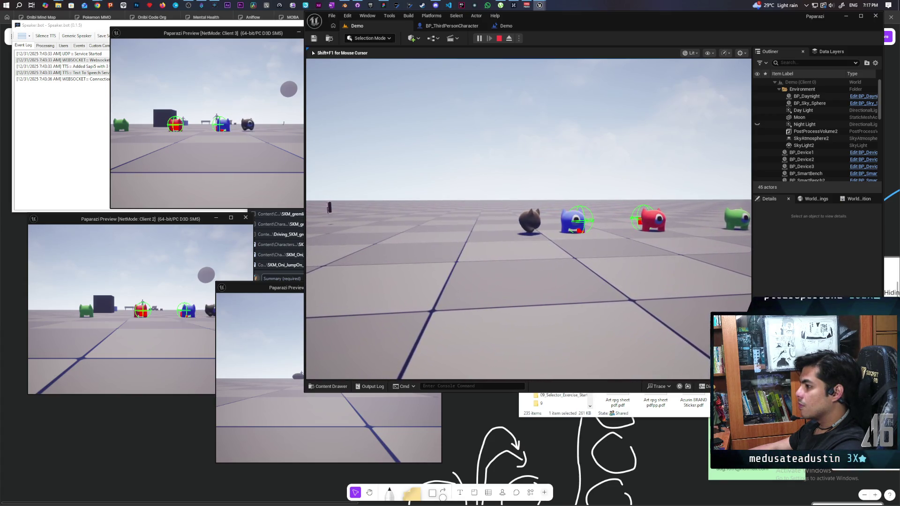
key("d")
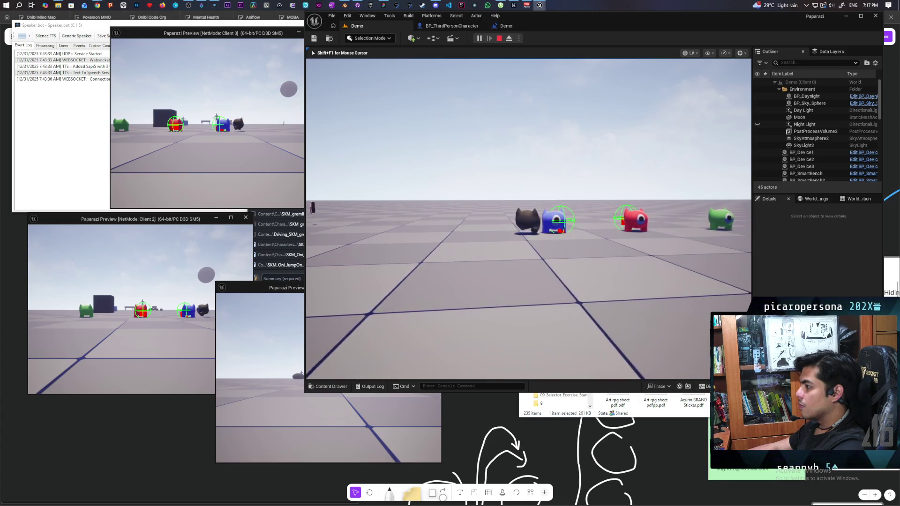
key("space")
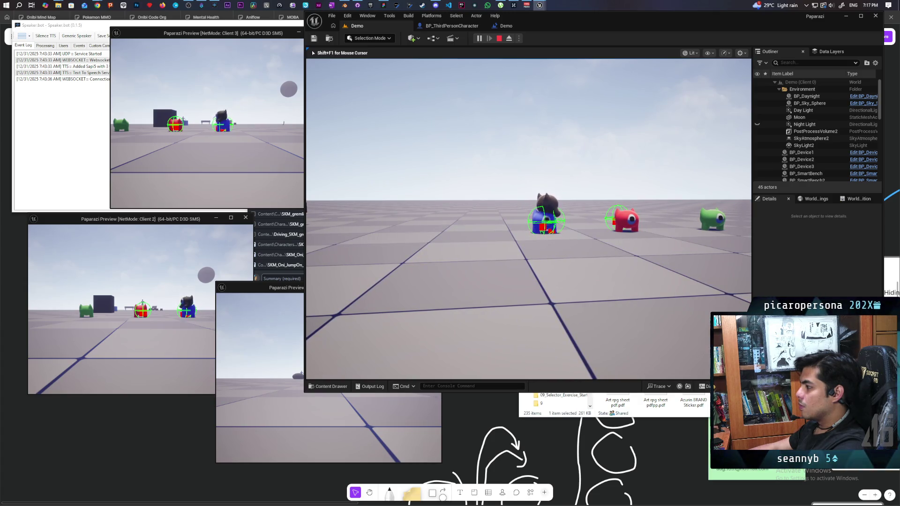
key("space")
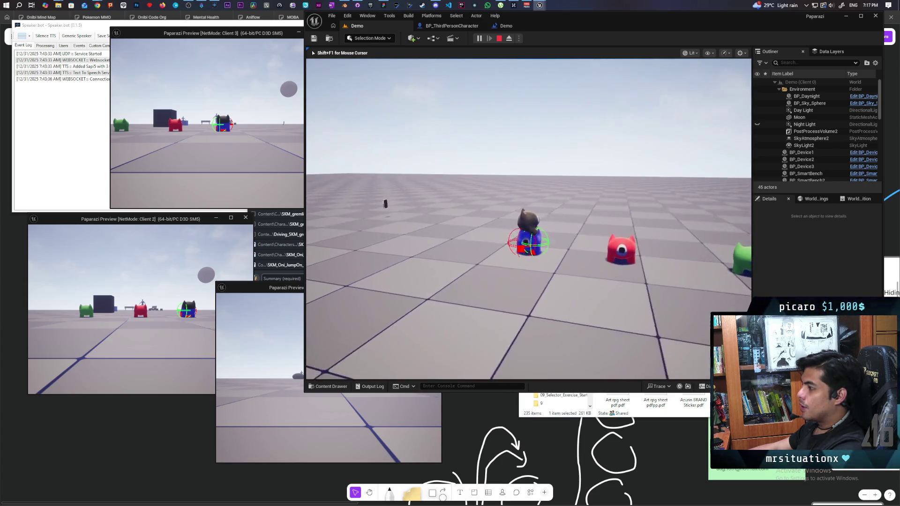
key("Escape")
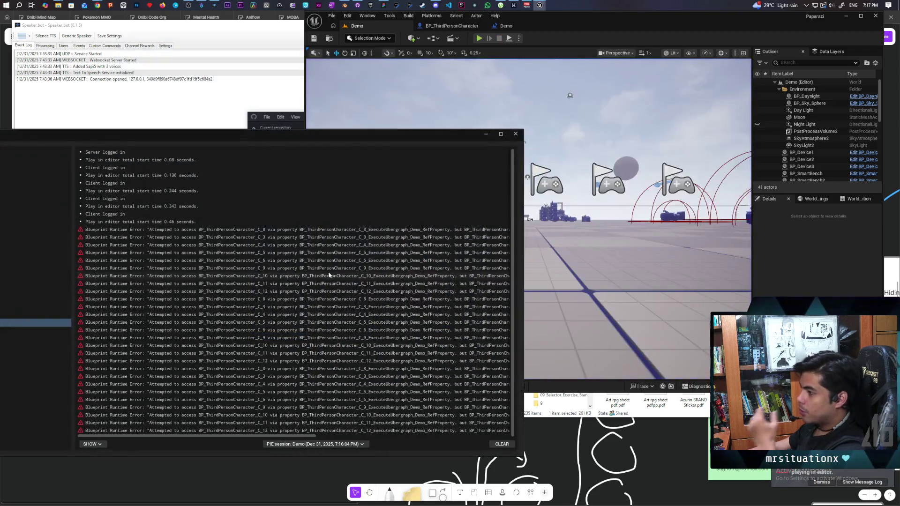
- Close the error log, review the Demo Level Blueprint's begin-play nodes, then save the Demo level
left_click(515, 134)
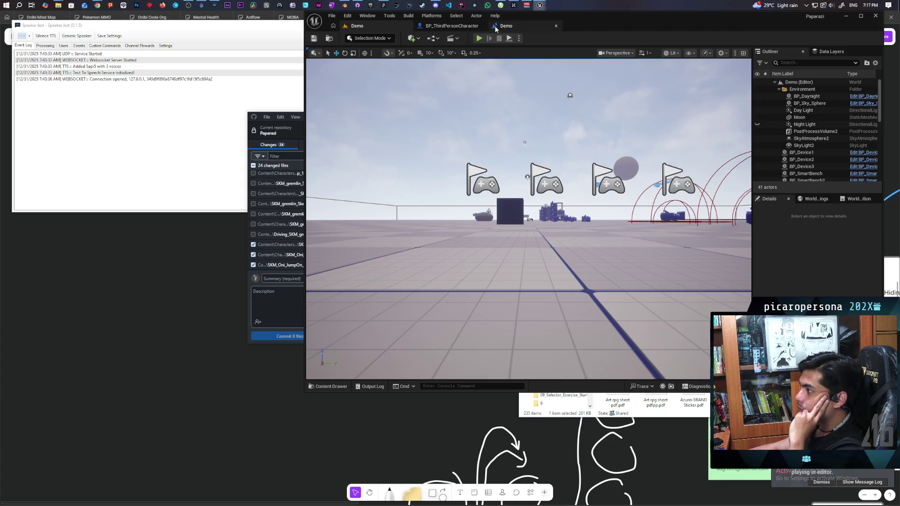
left_click(506, 25)
mouse_move(682, 215)
left_mouse_down()
mouse_move(600, 222)
mouse_move(568, 240)
left_mouse_up()
mouse_move(442, 184)
left_mouse_down()
mouse_move(482, 219)
mouse_move(605, 282)
mouse_move(696, 265)
left_mouse_up()
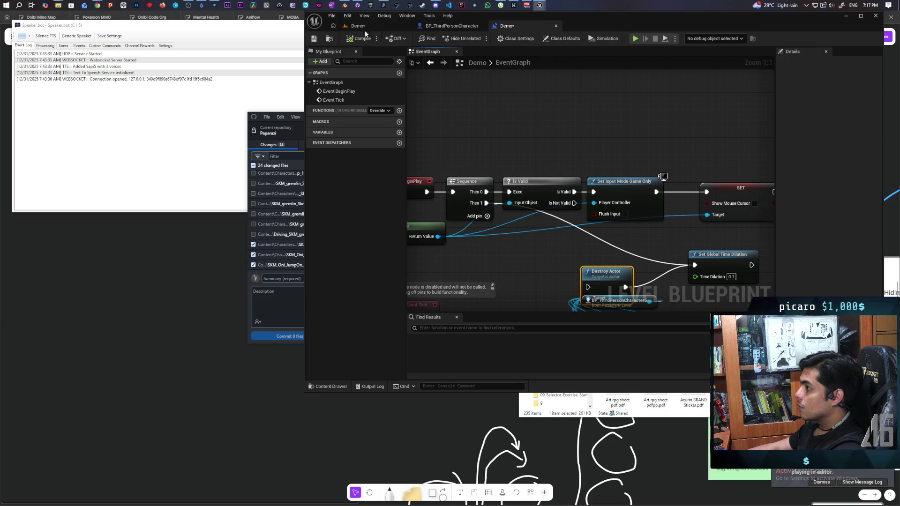
left_click(363, 27)
key("ctrl+s")
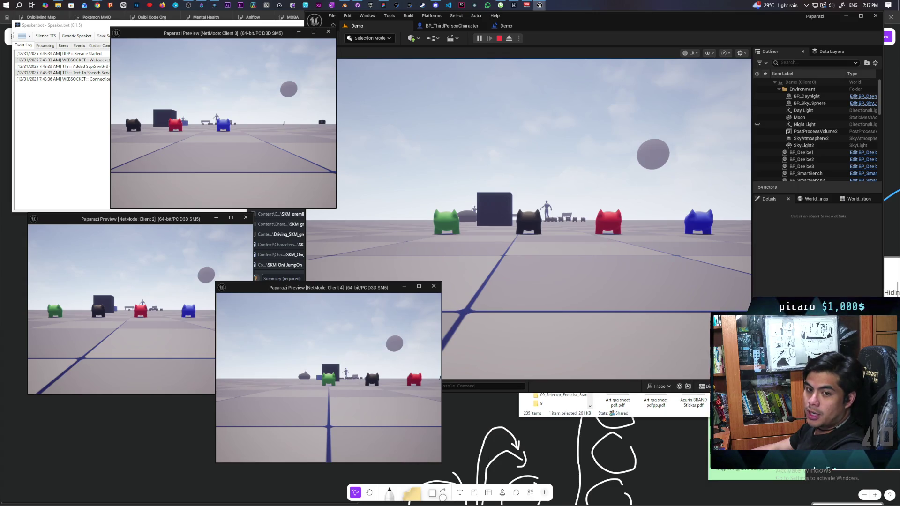
- Capture the mouse in the running game viewport to control the black oni
left_click(579, 224)
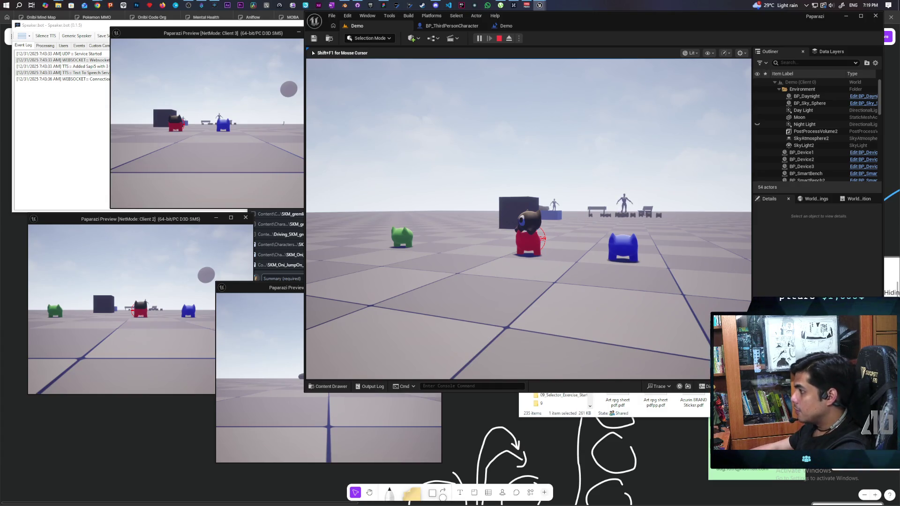
- Walk the black oni right until it is beside the blue oni, then jump up onto its head
key("d")
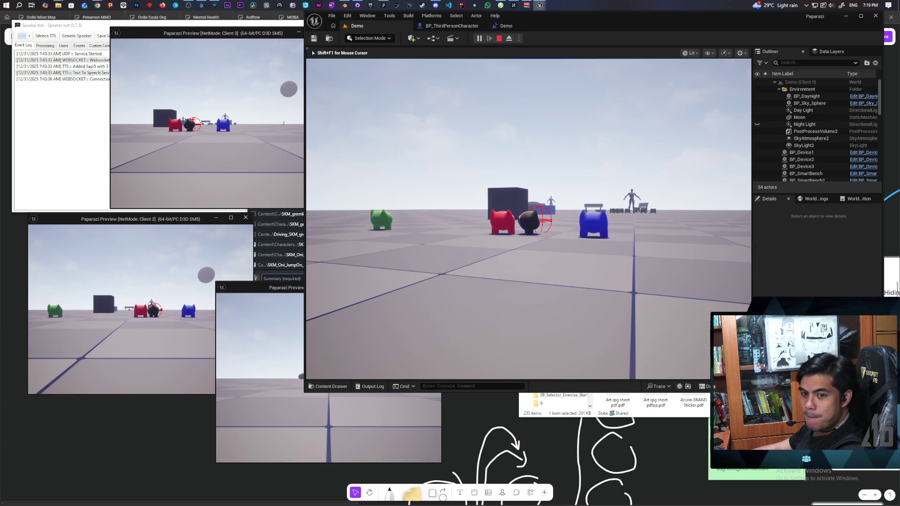
key("s")
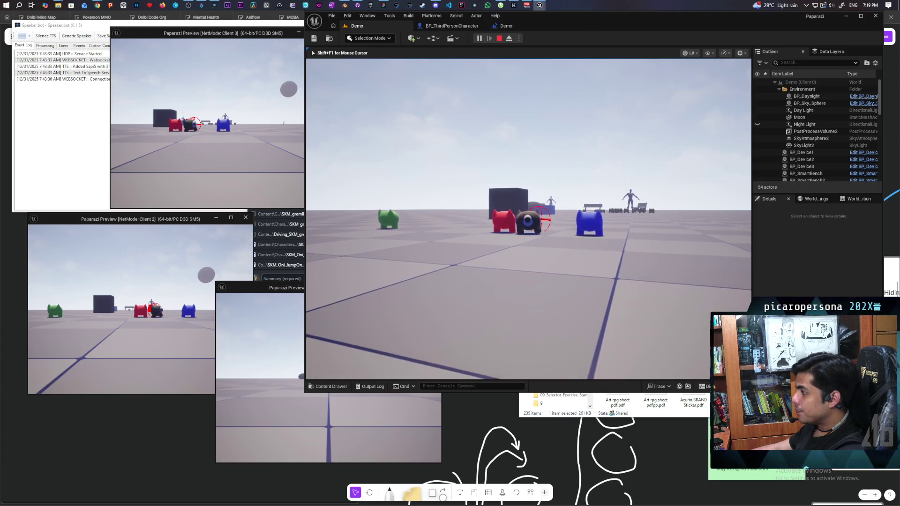
key("d")
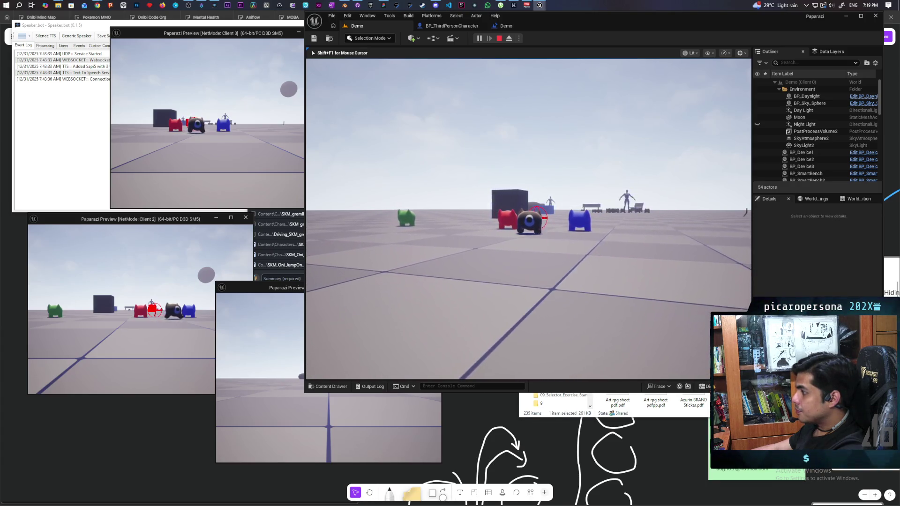
key("d")
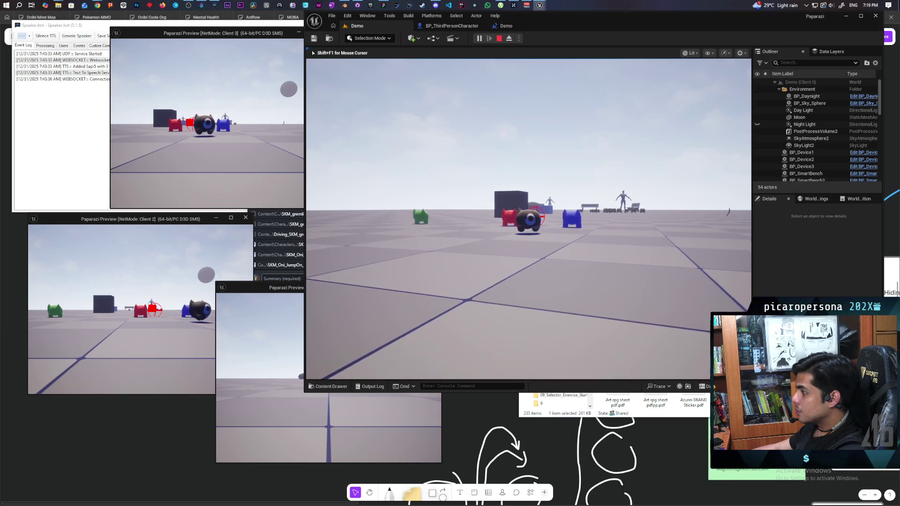
key("d")
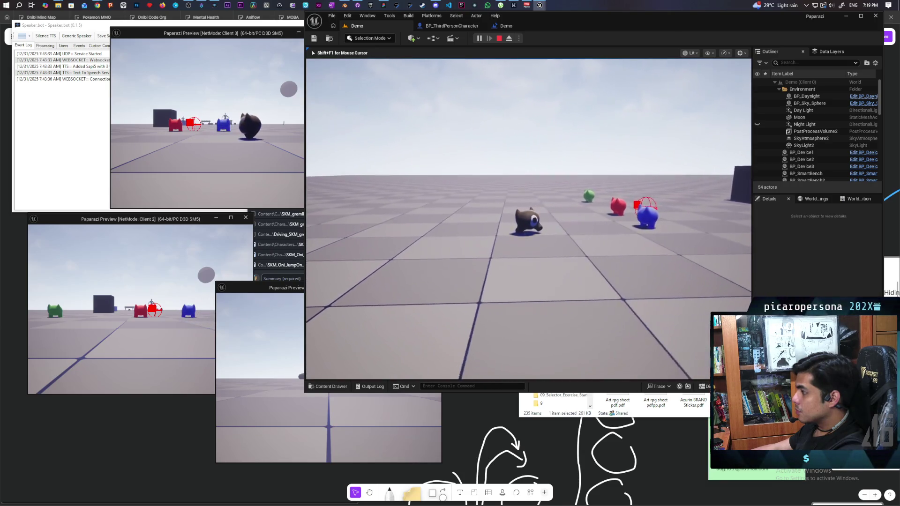
key("d")
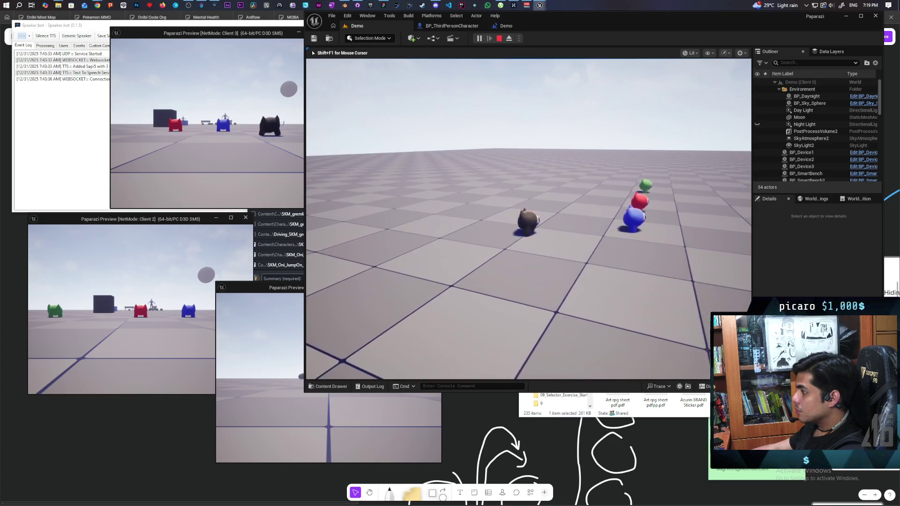
key("d")
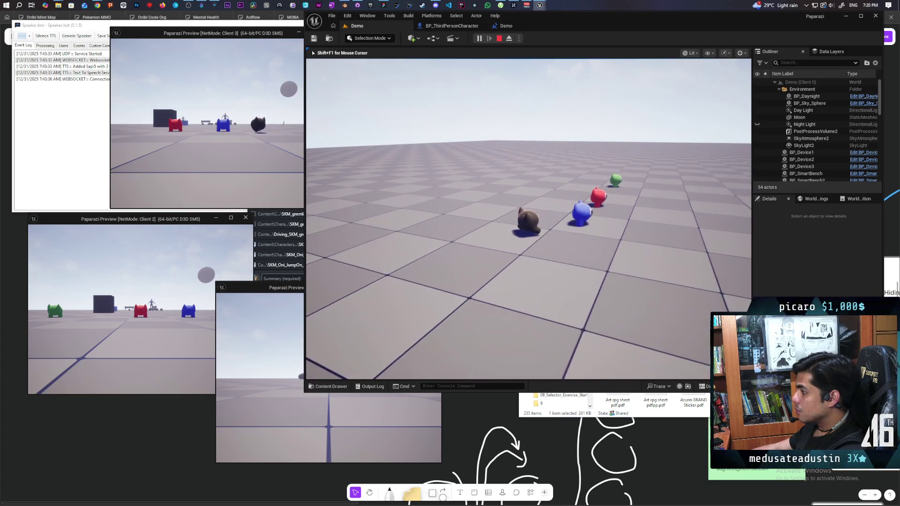
key("d")
key("d")
key("d")
key("d")
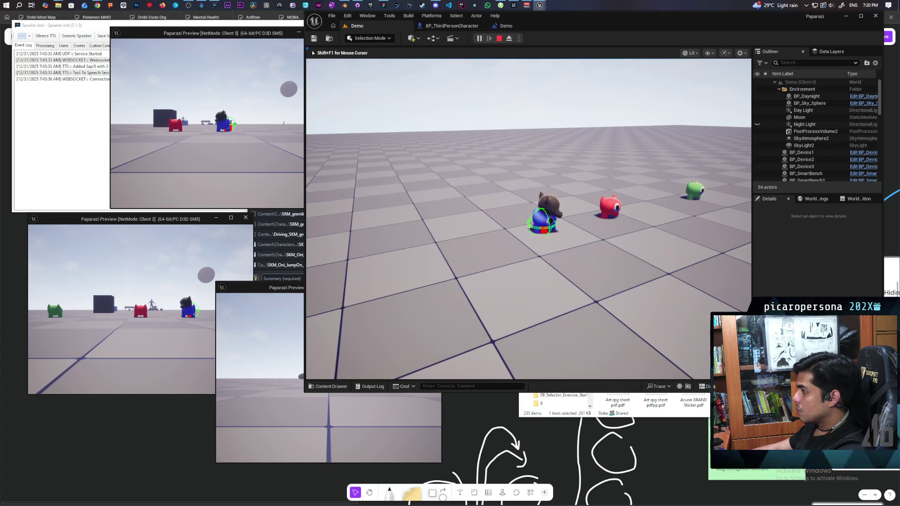
key("space")
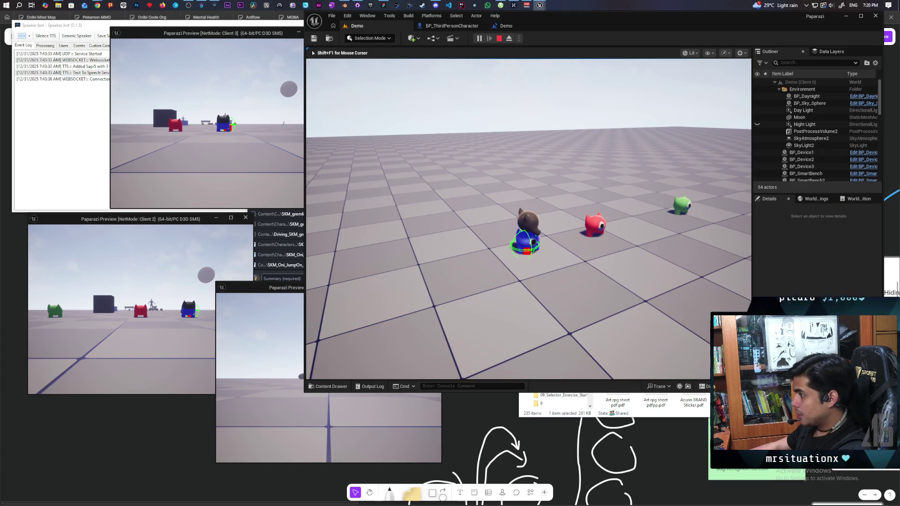
key("space")
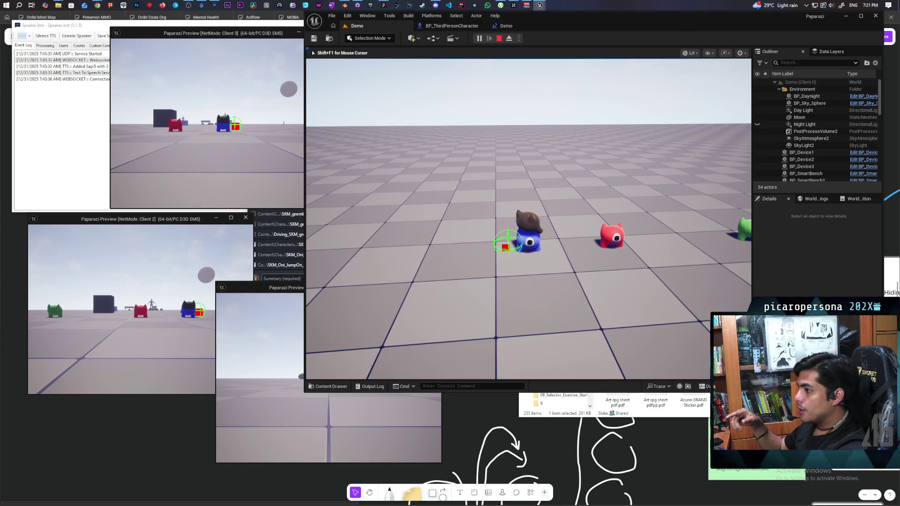
- Hop off the blue oni and walk toward the brown creature, then stop play and return to BP_ThirdPersonCharacter
key("space")
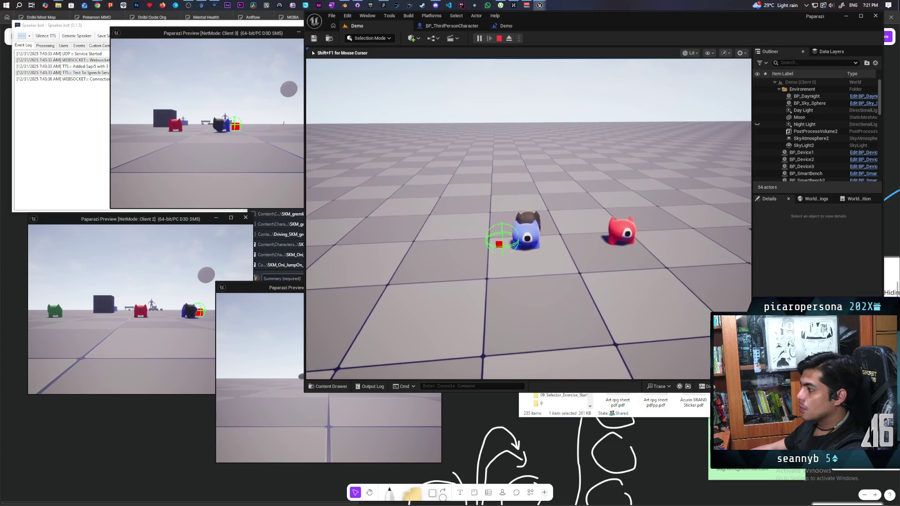
key("s")
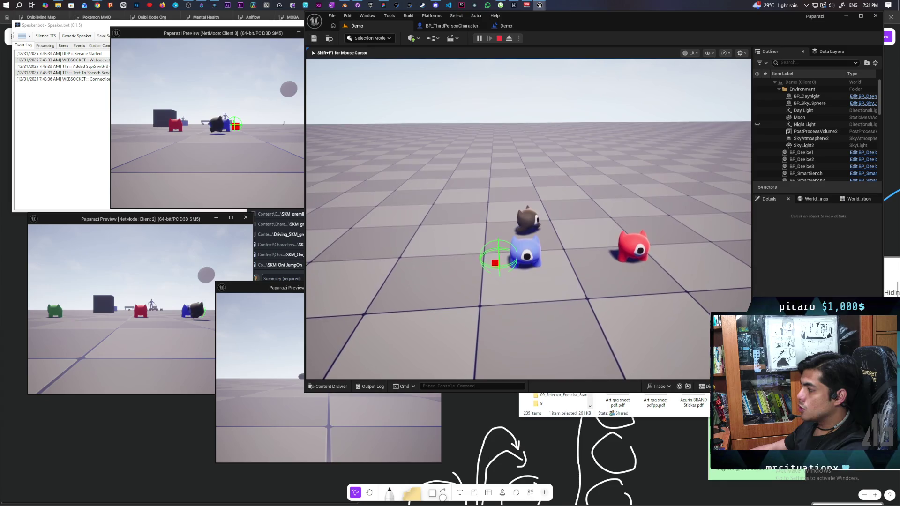
key("w")
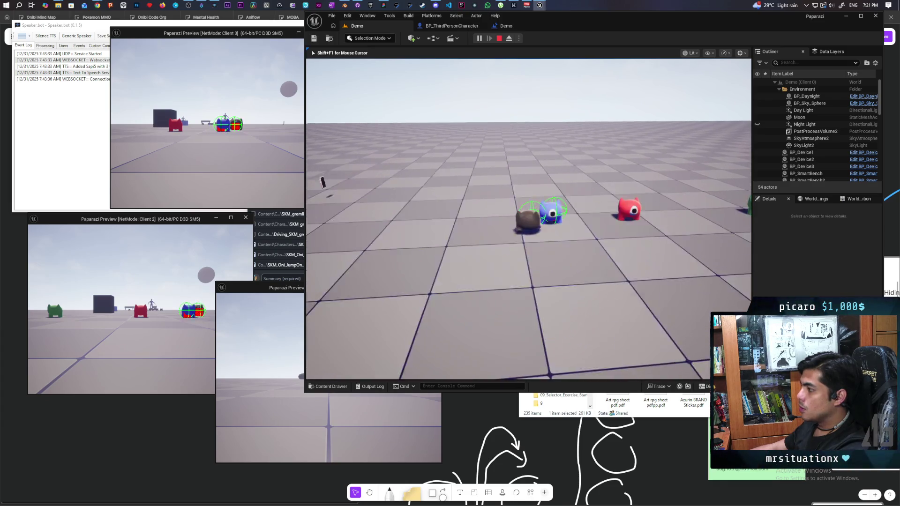
key("w")
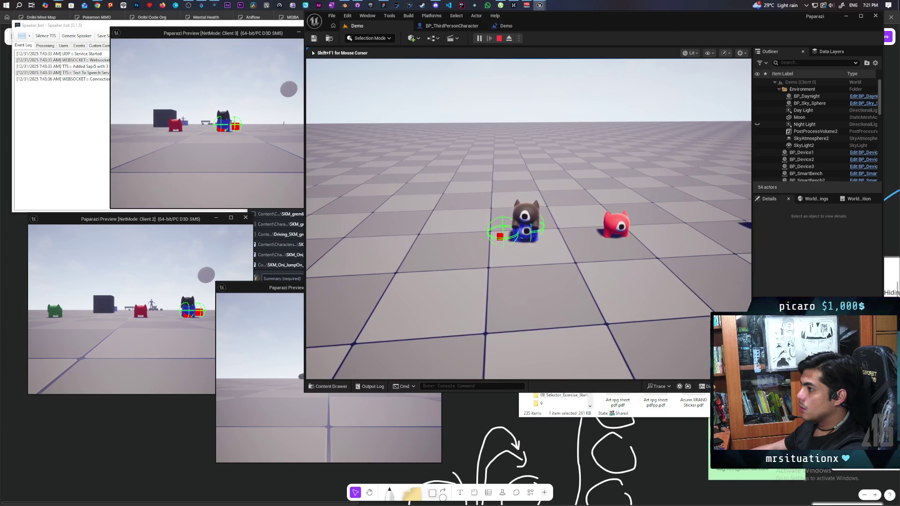
key("w")
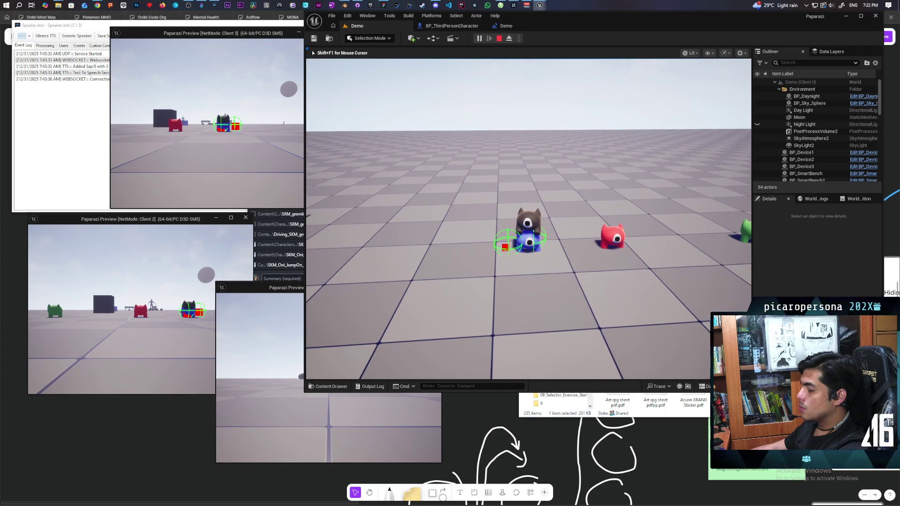
key("Escape")
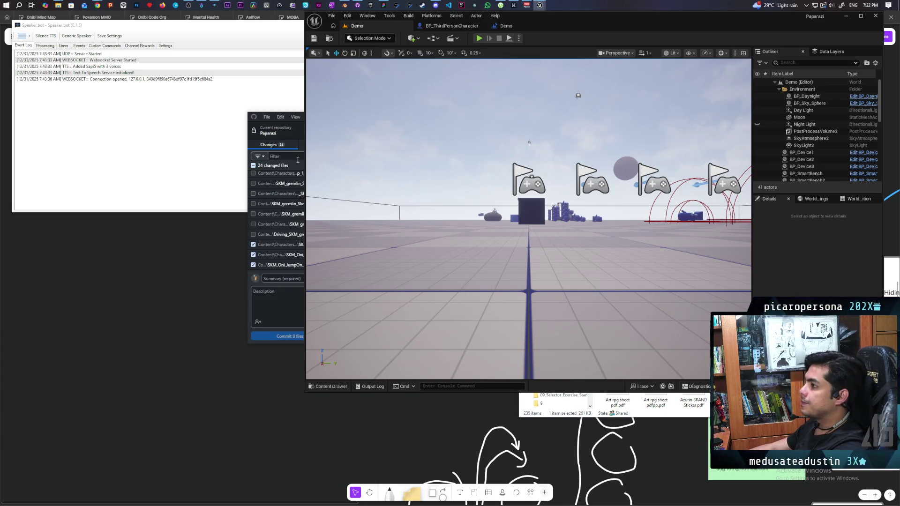
left_click(452, 26)
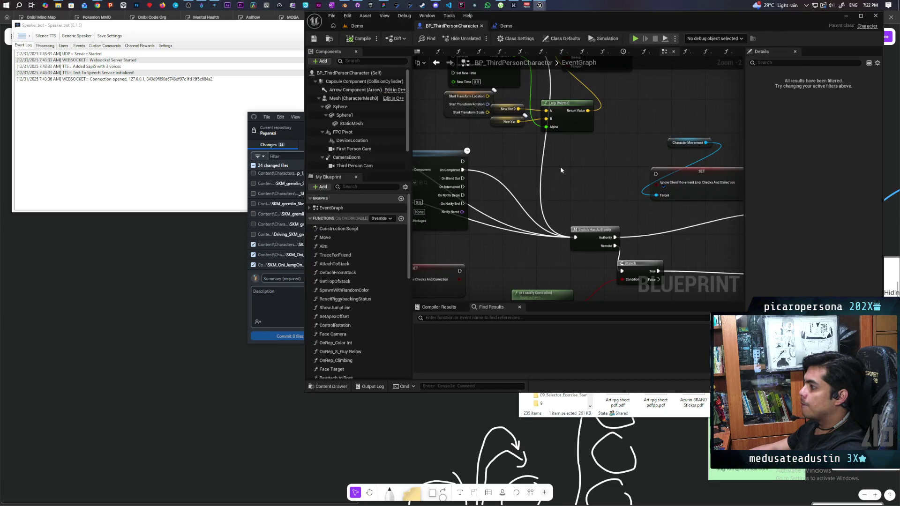
- Zoom out and recenter the EventGraph, and maximize the BP_ThirdPersonCharacter editor window
scroll(561, 169, "down", 3)
scroll(561, 170, "down", 3)
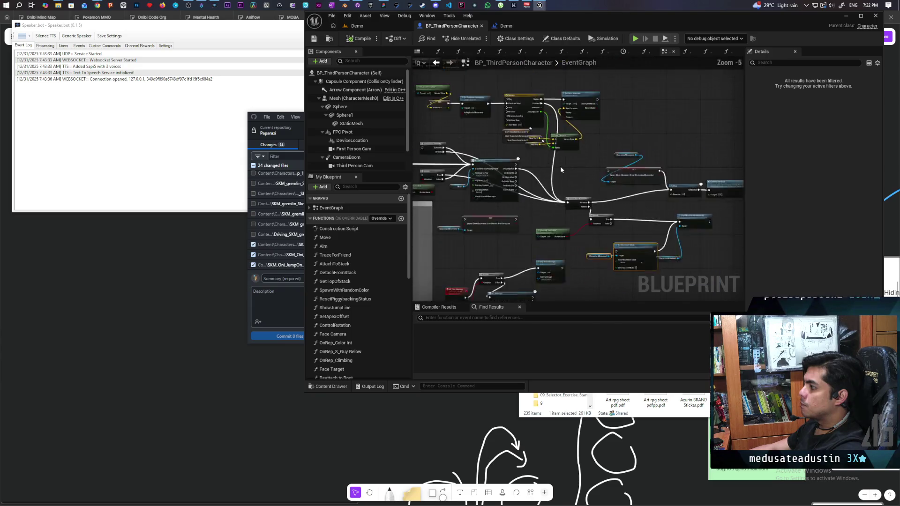
left_click_drag(698, 176, 722, 183)
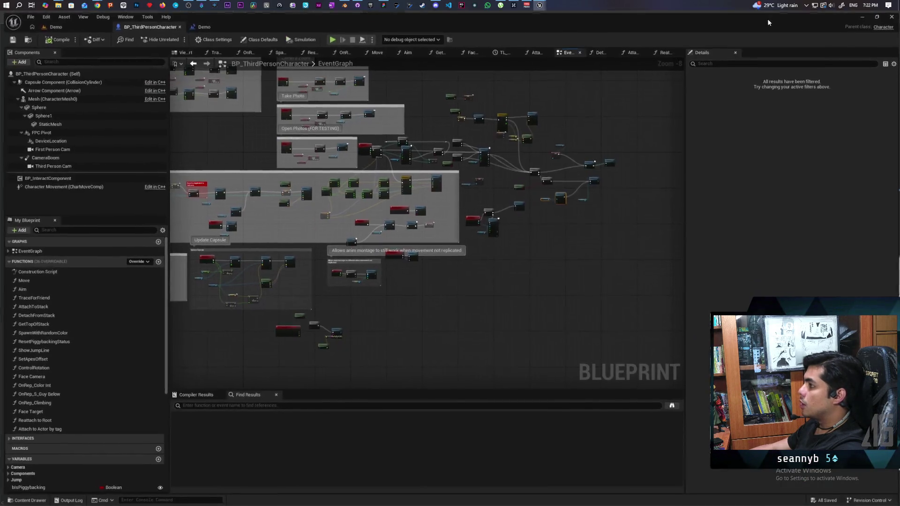
double_click(767, 18)
scroll(364, 180, "down", 3)
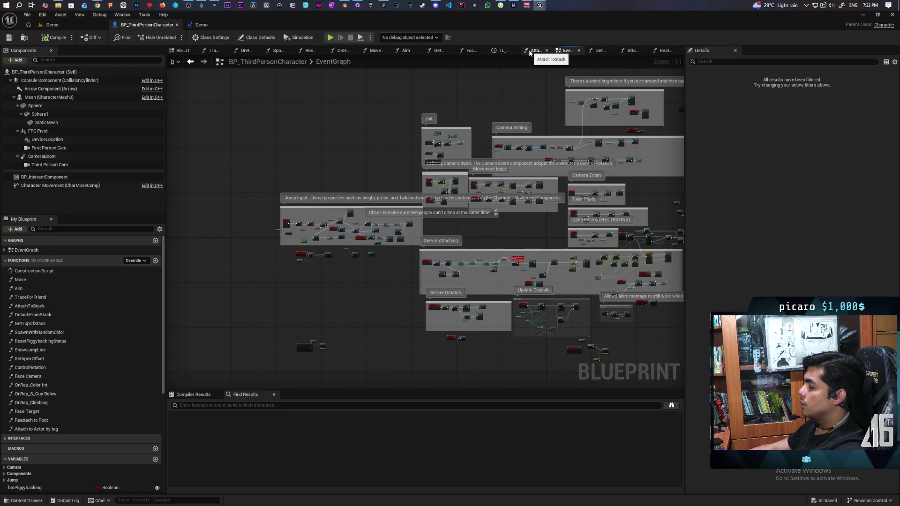
left_click(188, 54)
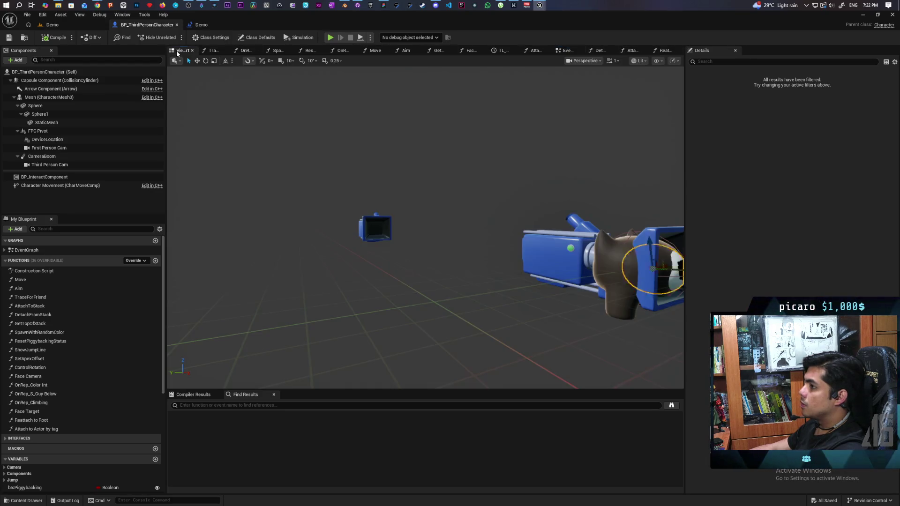
- Orbit the character in the Viewport, select Capsule Component and bring up the Add component list
mouse_move(474, 220)
left_mouse_down()
mouse_move(504, 197)
mouse_move(489, 218)
left_mouse_up()
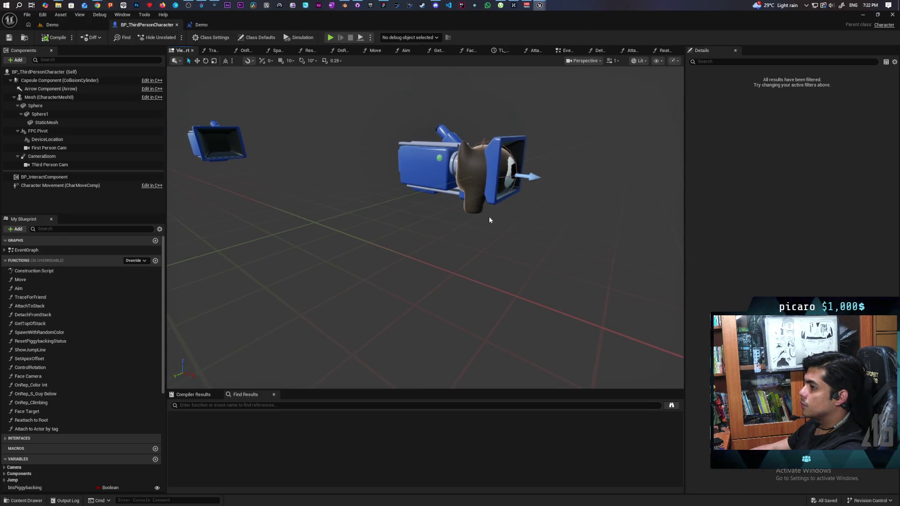
left_click(43, 82)
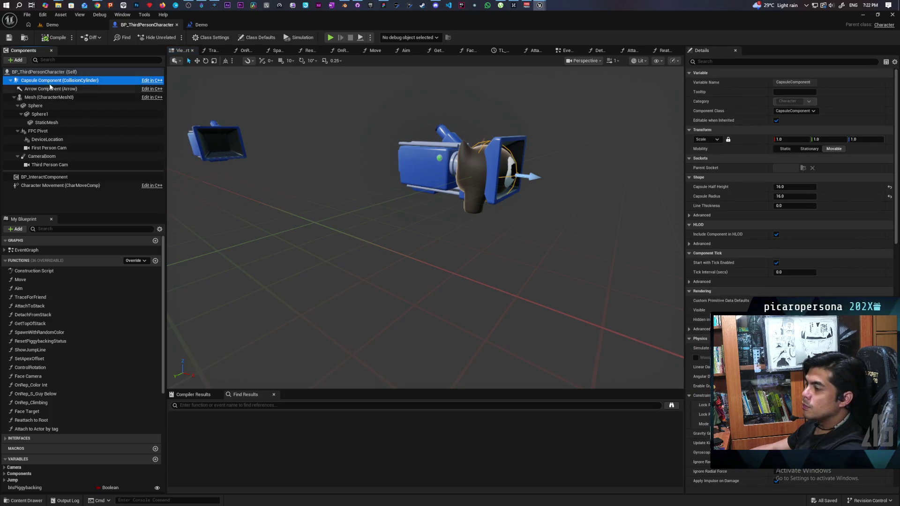
left_click(18, 60)
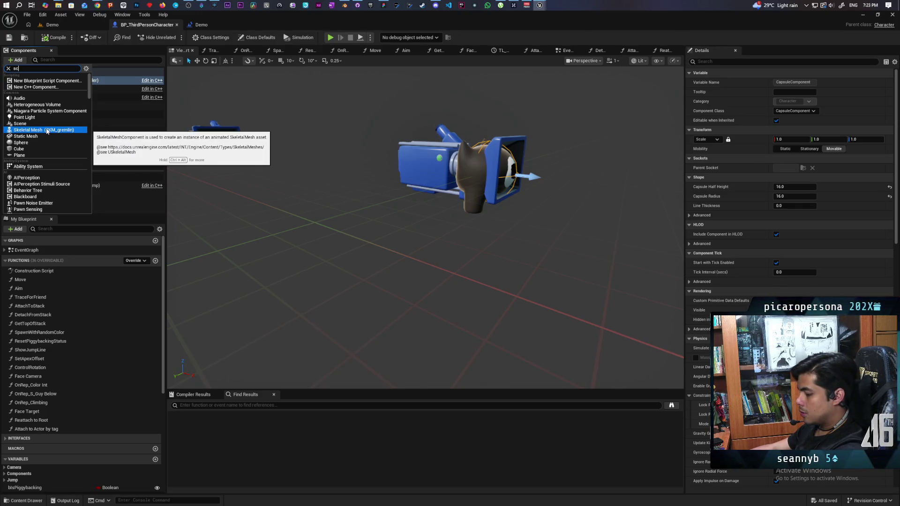
- Search 'scen', add a Scene component under the capsule and name it Sync
type("scene")
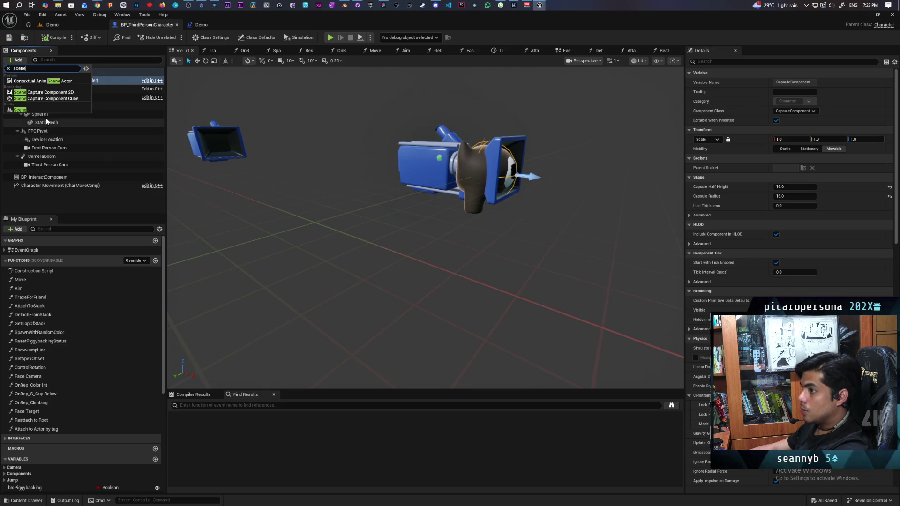
left_click(28, 110)
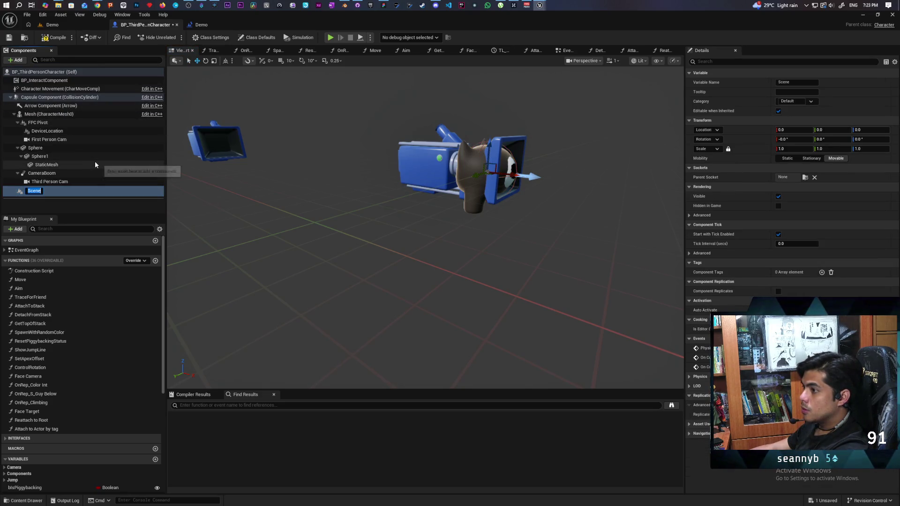
type("Sync")
left_click(76, 188)
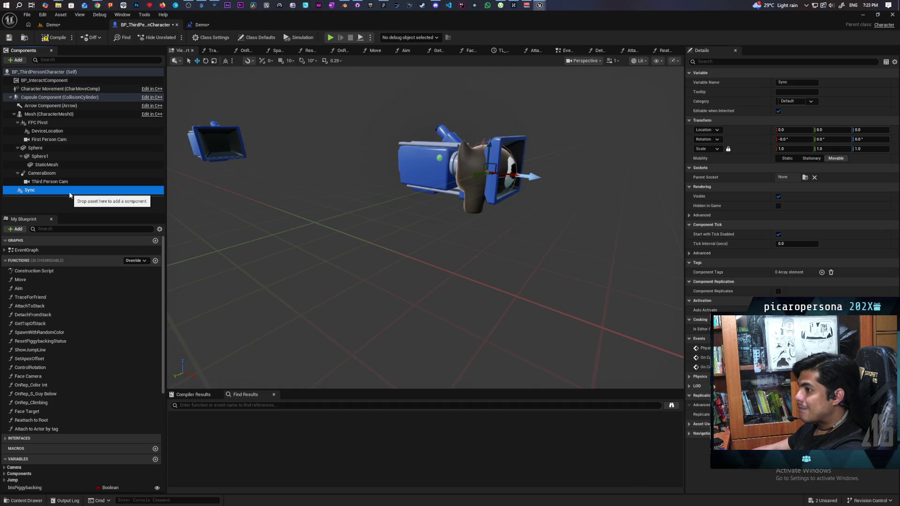
left_click(870, 129)
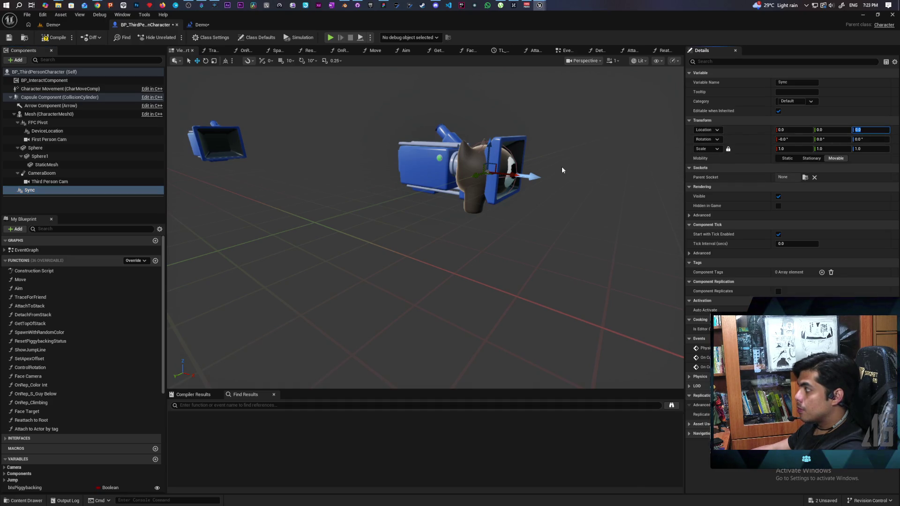
- Set Sync's Location Z to -24, check it in the viewport, then change it to -19
type("-24")
key("Return")
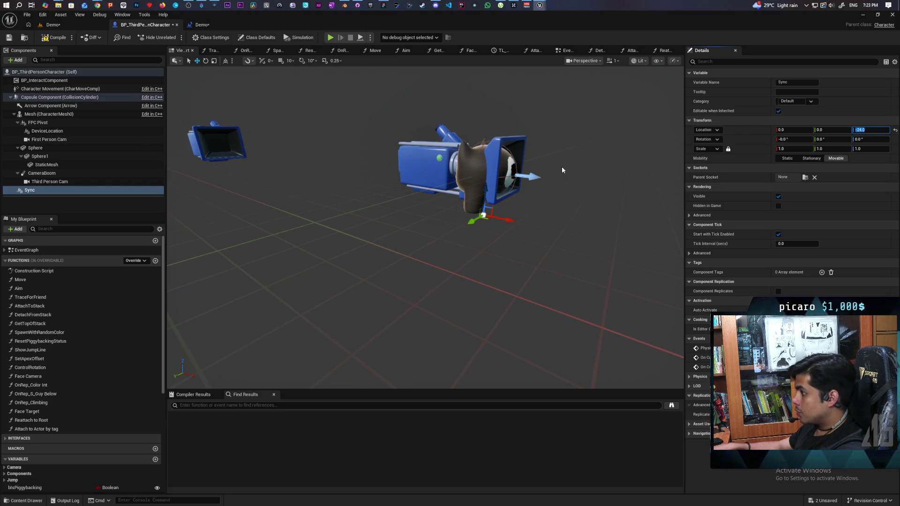
mouse_move(561, 167)
left_mouse_down()
mouse_move(389, 179)
mouse_move(342, 215)
left_mouse_up()
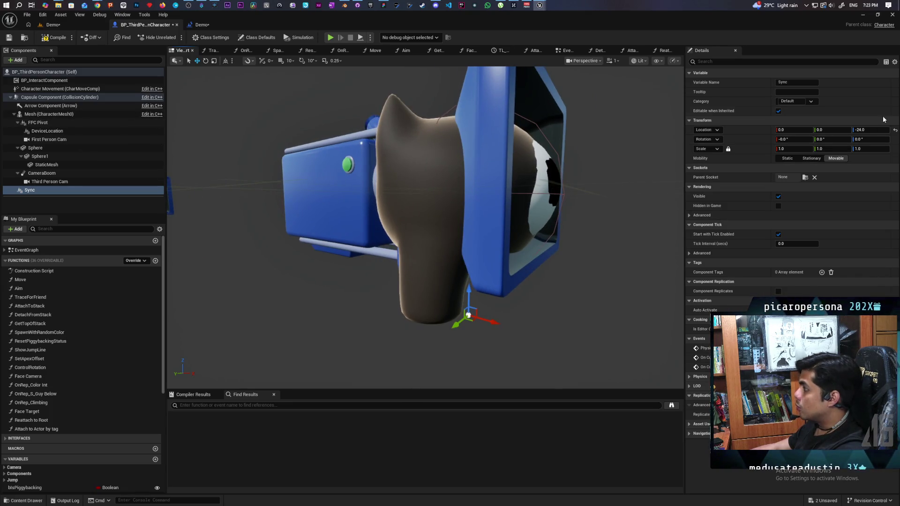
left_click(865, 130)
type("-")
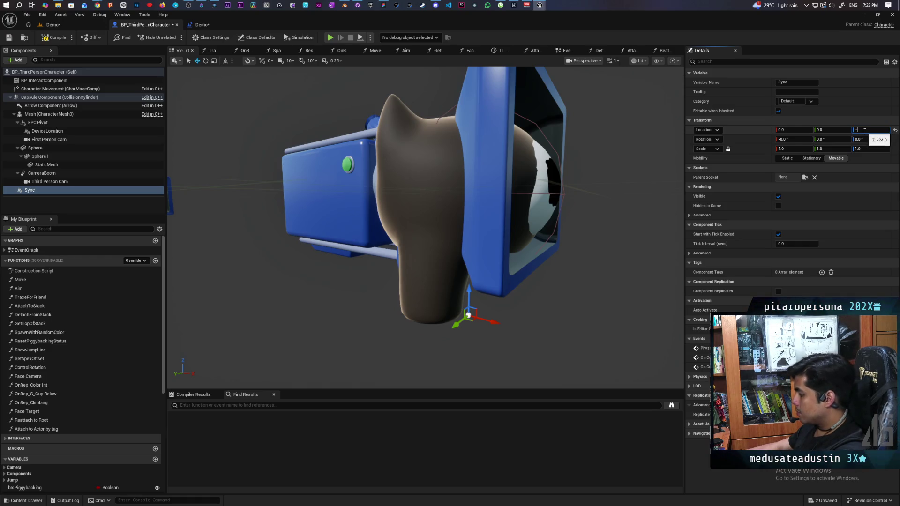
type("19")
key("Return")
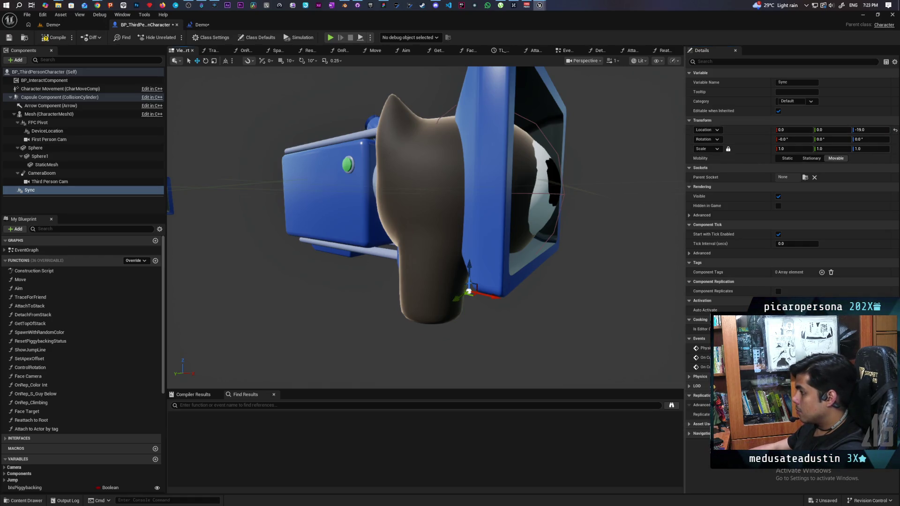
scroll(425, 228, "down", 10)
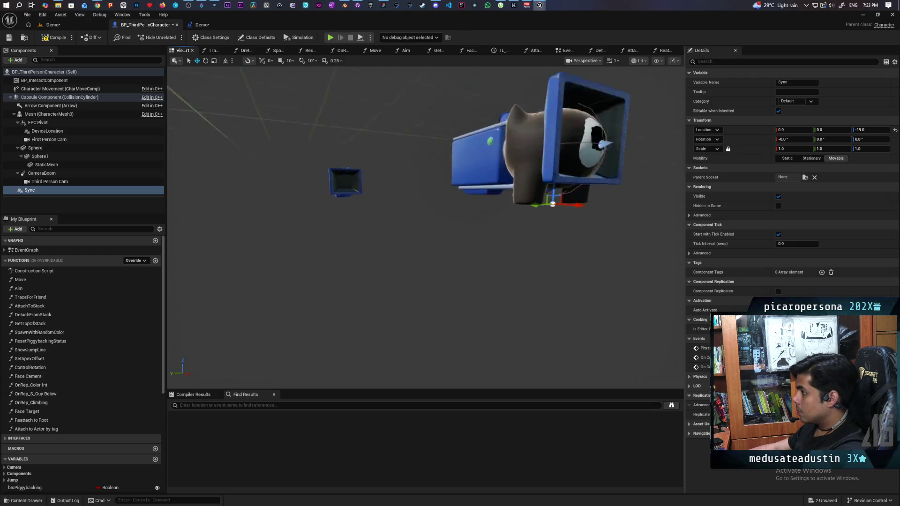
scroll(604, 220, "up", 3)
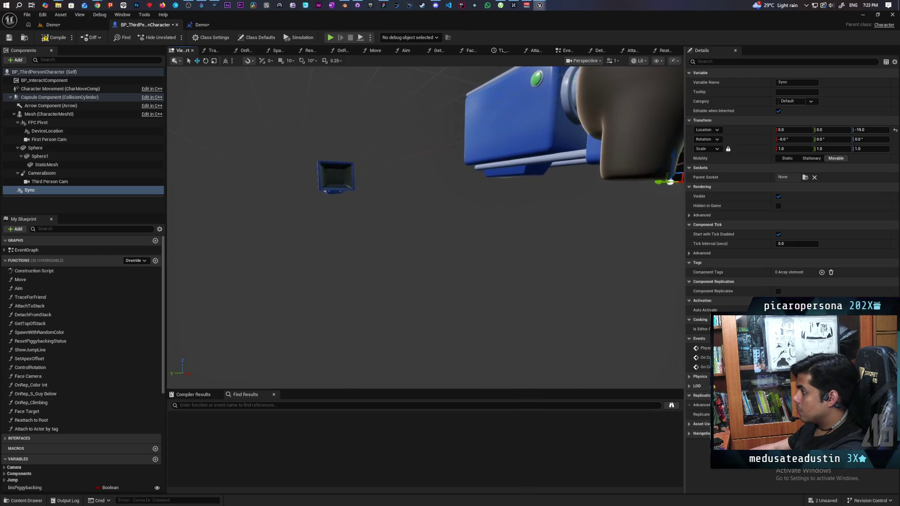
scroll(604, 220, "down", 5)
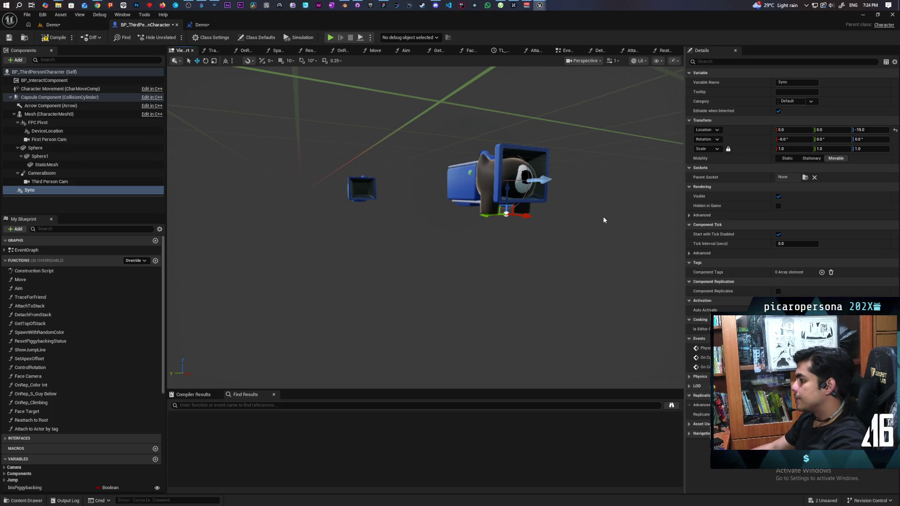
left_click_drag(603, 216, 595, 188)
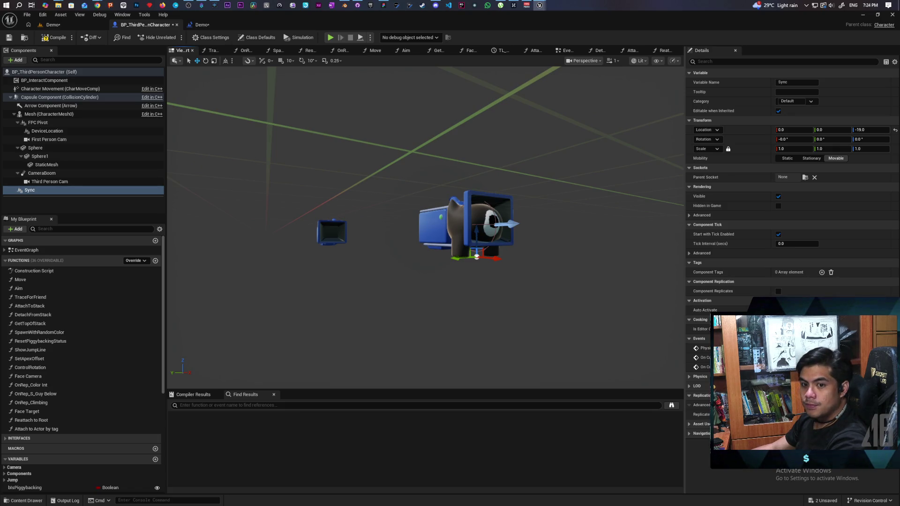
- Save and frame the viewport on the Sync component
left_click_drag(595, 187, 591, 185)
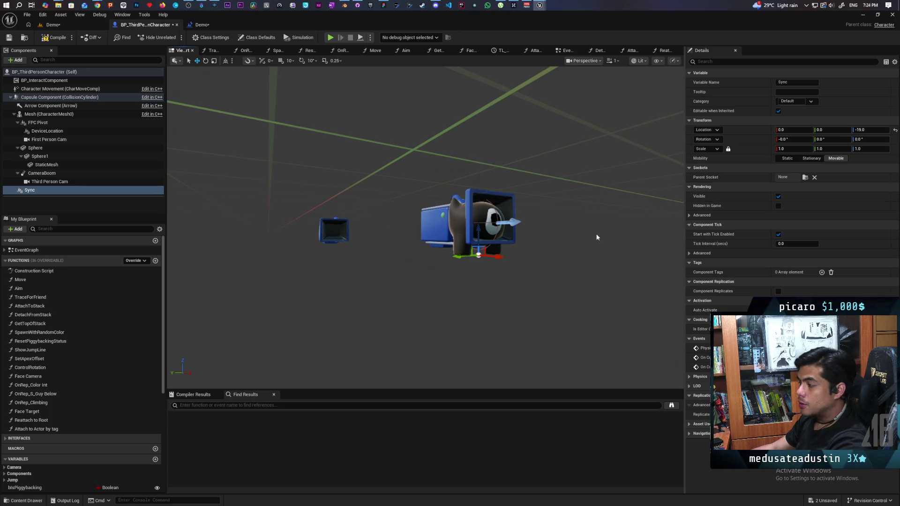
key("ctrl+s")
key("f")
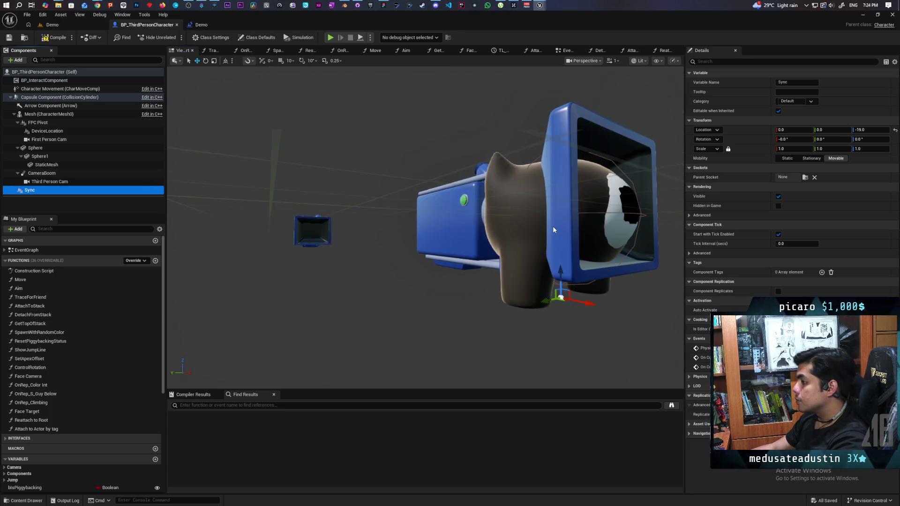
scroll(553, 230, "down", 5)
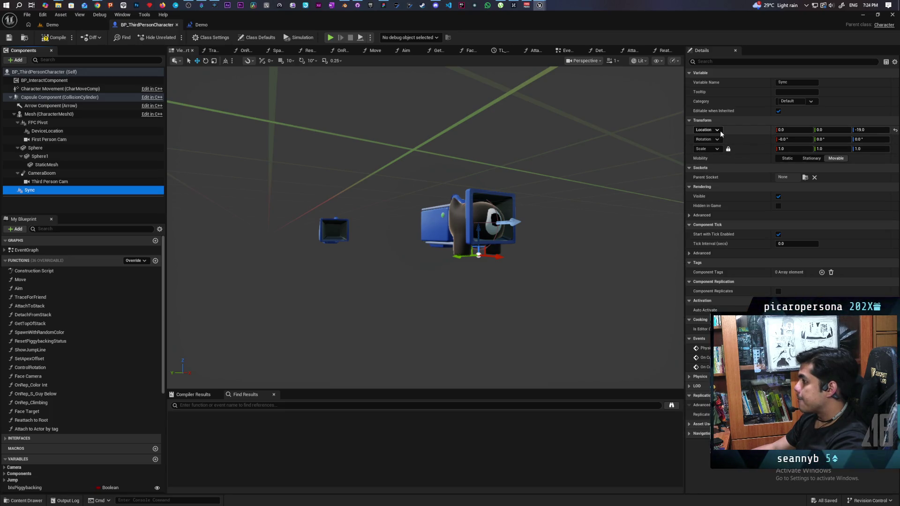
- Slide Sync's Location X to 31.0 so it sits in front of the character, then save all
left_click(783, 129)
left_click_drag(783, 129, 795, 127)
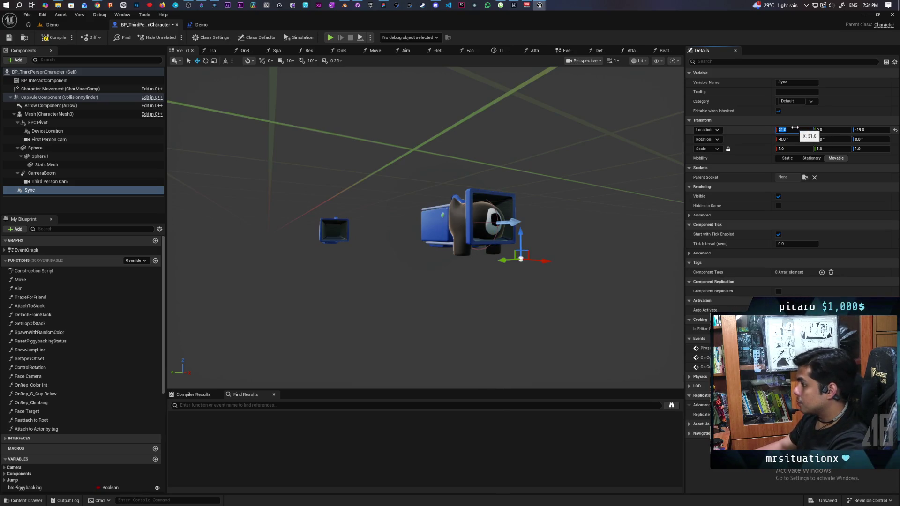
left_click_drag(422, 225, 389, 225)
scroll(390, 225, "up", 5)
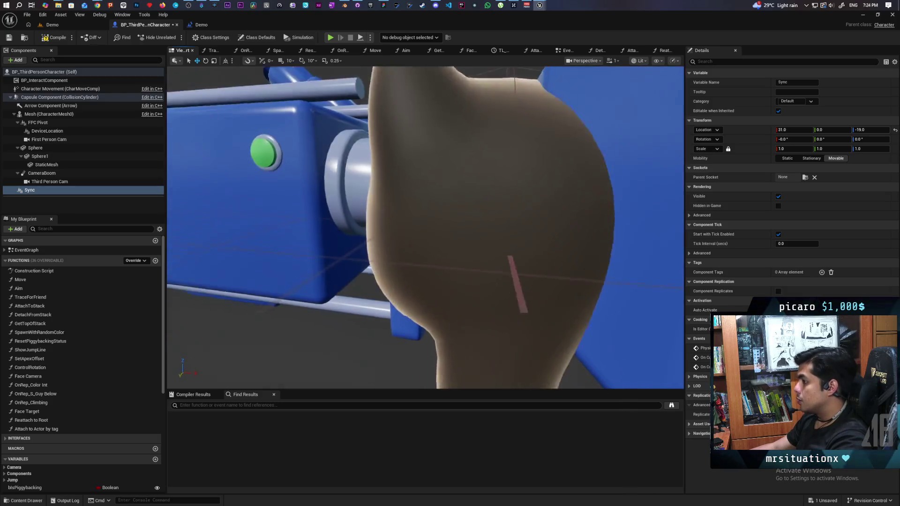
scroll(612, 234, "down", 5)
left_click_drag(604, 235, 611, 235)
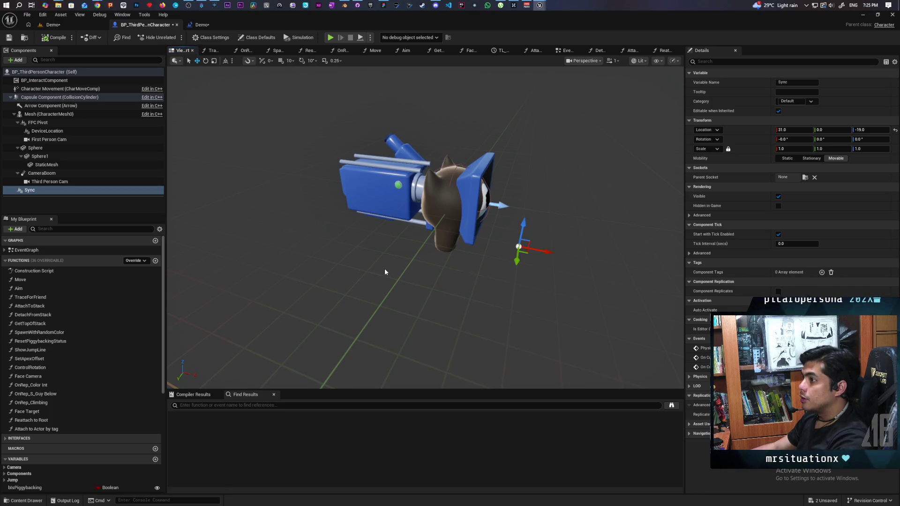
key("ctrl+shift+s")
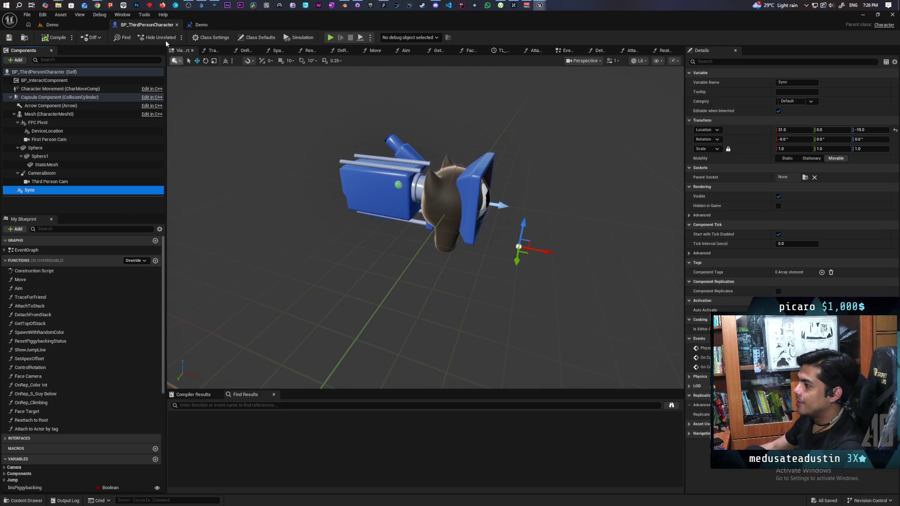
- Show the Characters/Oni folder in the Content Drawer and save
left_click(23, 501)
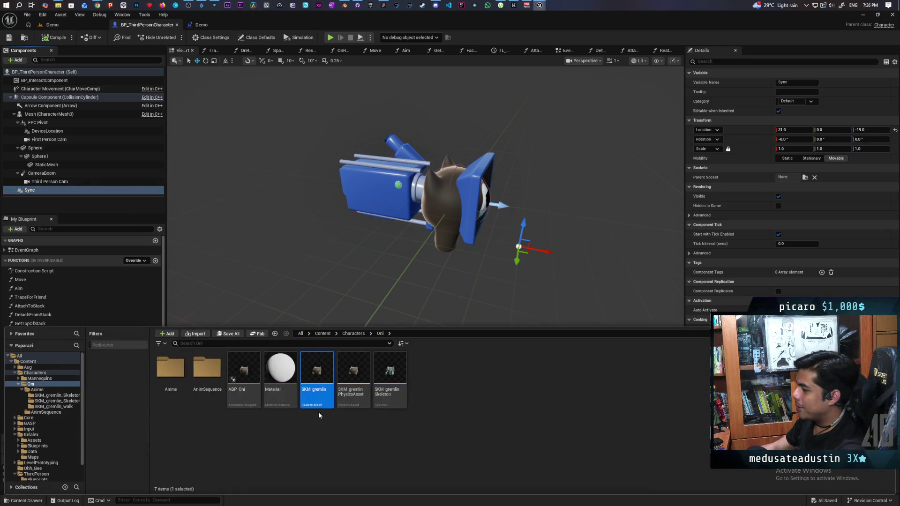
mouse_move(282, 380)
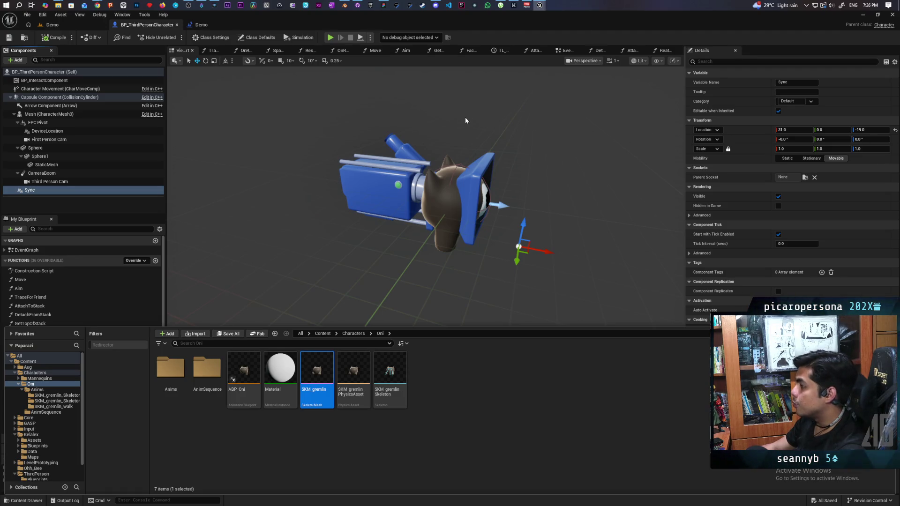
key("ctrl+s")
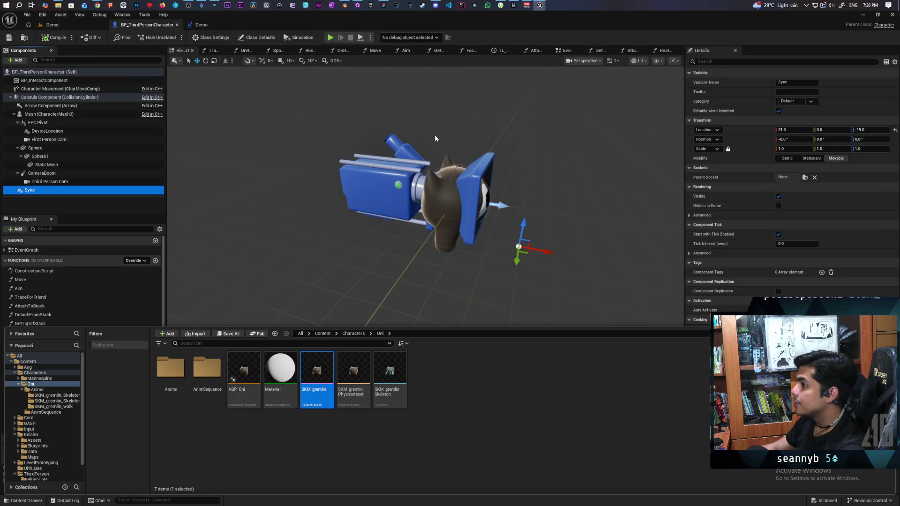
- Open the EventGraph and pan through the Server Attaching logic to the fail-case comment
left_click(567, 51)
scroll(387, 251, "up", 4)
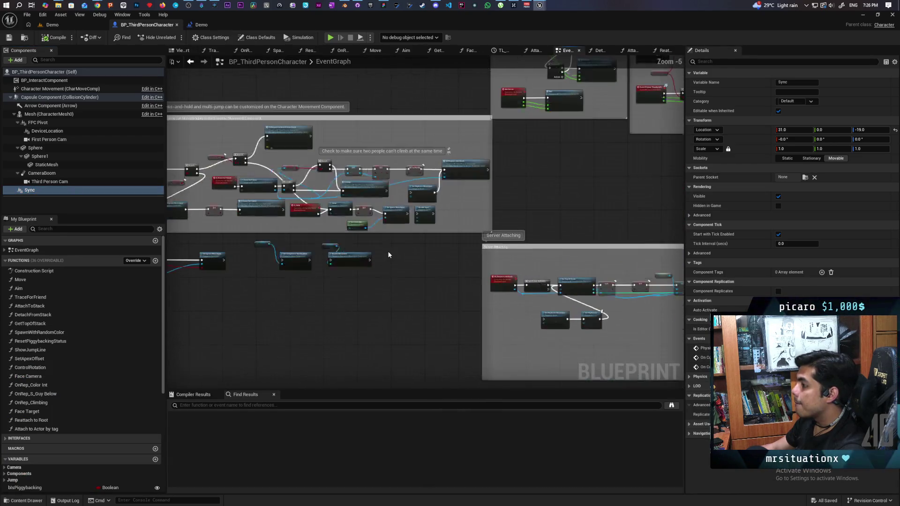
scroll(387, 251, "up", 2)
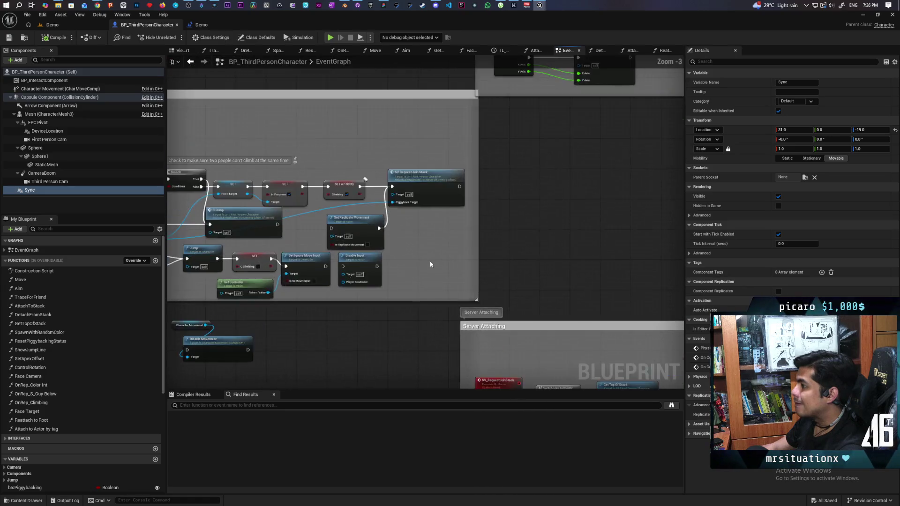
scroll(430, 264, "up", 1)
left_click(499, 232)
mouse_move(499, 232)
left_mouse_down()
mouse_move(494, 112)
mouse_move(425, 122)
left_mouse_up()
left_click_drag(446, 195, 364, 199)
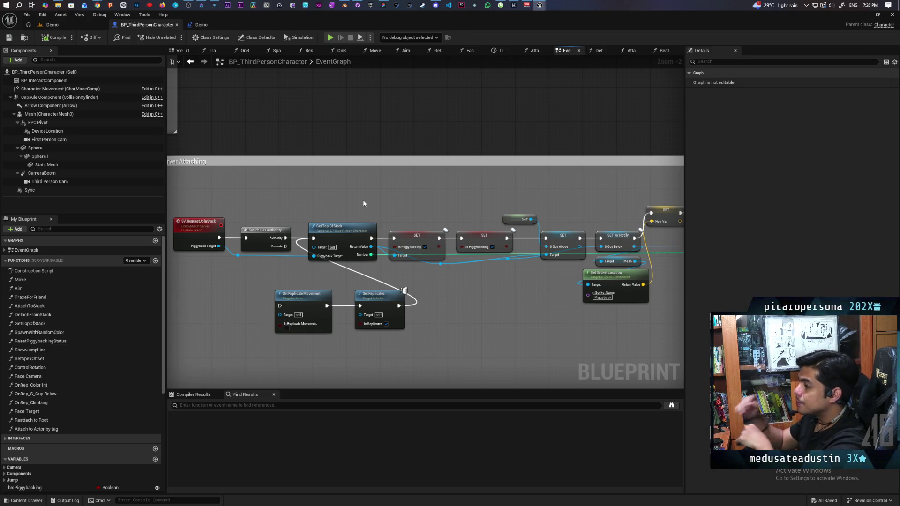
mouse_move(411, 228)
left_mouse_down()
mouse_move(450, 274)
mouse_move(444, 251)
mouse_move(279, 269)
mouse_move(314, 279)
mouse_move(303, 267)
mouse_move(348, 257)
left_mouse_up()
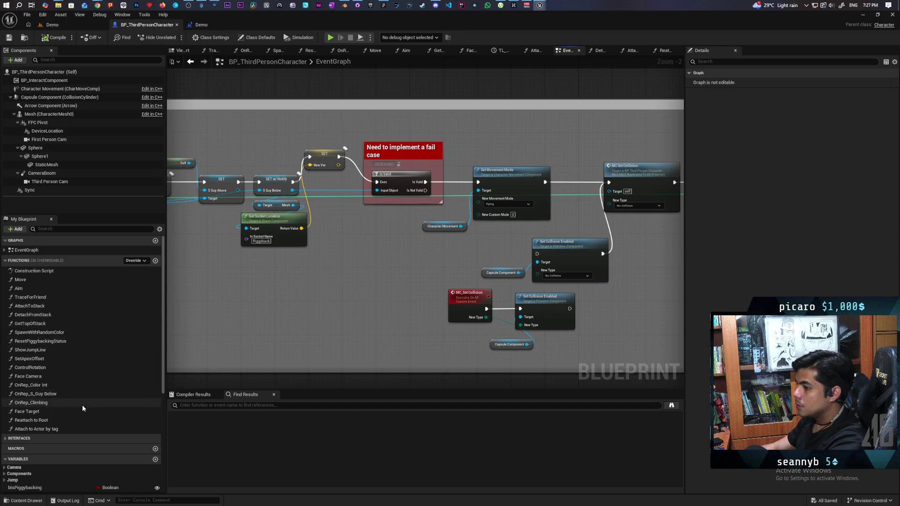
mouse_move(326, 282)
left_mouse_down()
mouse_move(339, 291)
mouse_move(261, 311)
mouse_move(546, 319)
left_mouse_up()
scroll(375, 281, "up", 2)
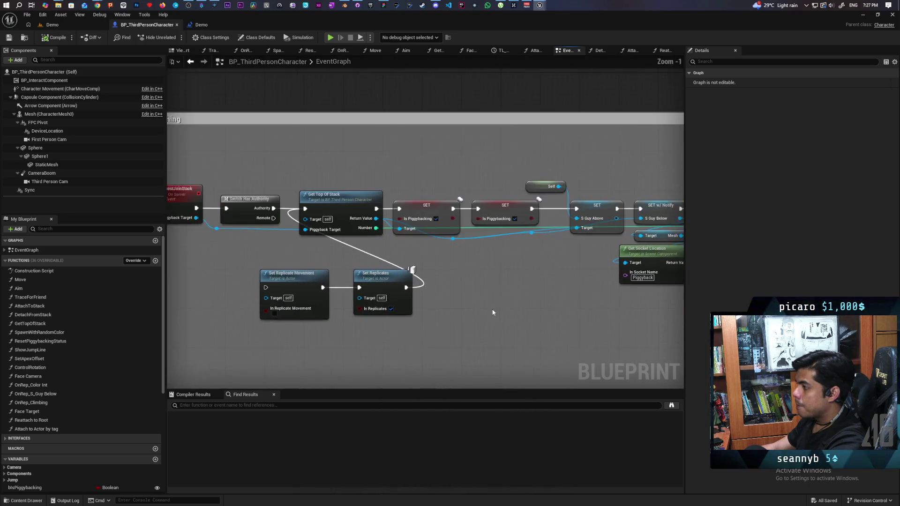
- Shift the replication nodes, inspect Root Target's SET node, and select the Set Movement Mode nodes
mouse_move(262, 328)
left_mouse_down()
mouse_move(412, 290)
mouse_move(329, 292)
mouse_move(289, 265)
mouse_move(369, 271)
left_mouse_up()
left_click_drag(482, 290, 276, 281)
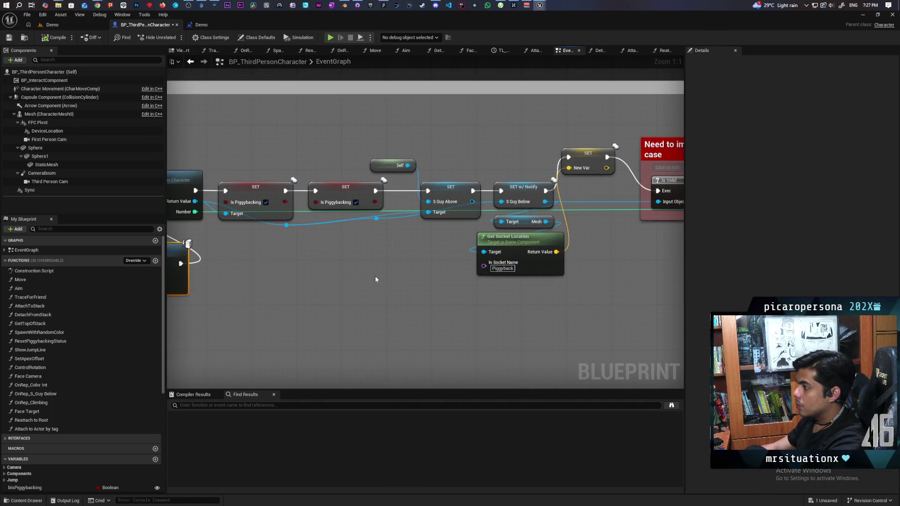
scroll(364, 273, "down", 5)
scroll(449, 209, "up", 4)
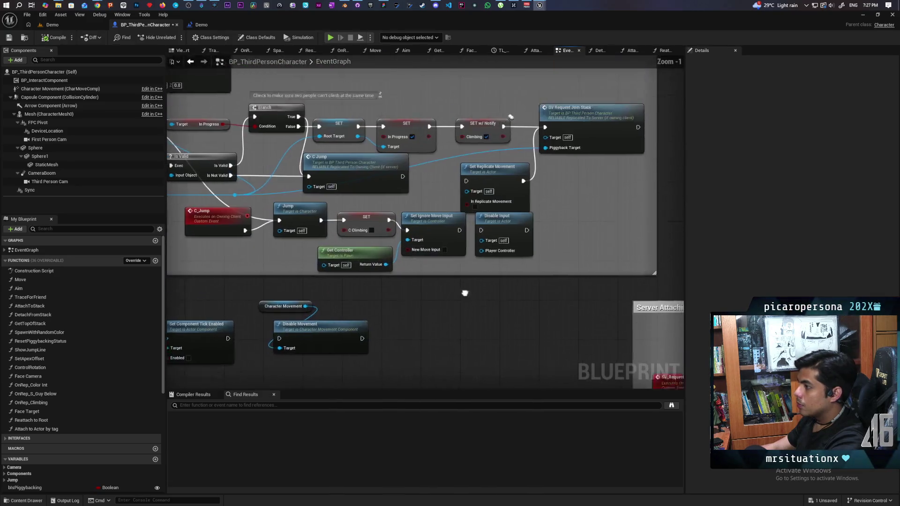
left_click_drag(450, 206, 446, 261)
left_click(335, 176)
left_click_drag(627, 315, 274, 135)
mouse_move(651, 353)
left_mouse_down()
mouse_move(532, 311)
mouse_move(407, 285)
mouse_move(311, 231)
left_mouse_up()
mouse_move(475, 282)
left_mouse_down()
mouse_move(347, 281)
mouse_move(476, 295)
mouse_move(458, 281)
mouse_move(345, 267)
mouse_move(548, 282)
mouse_move(363, 286)
mouse_move(215, 266)
left_mouse_up()
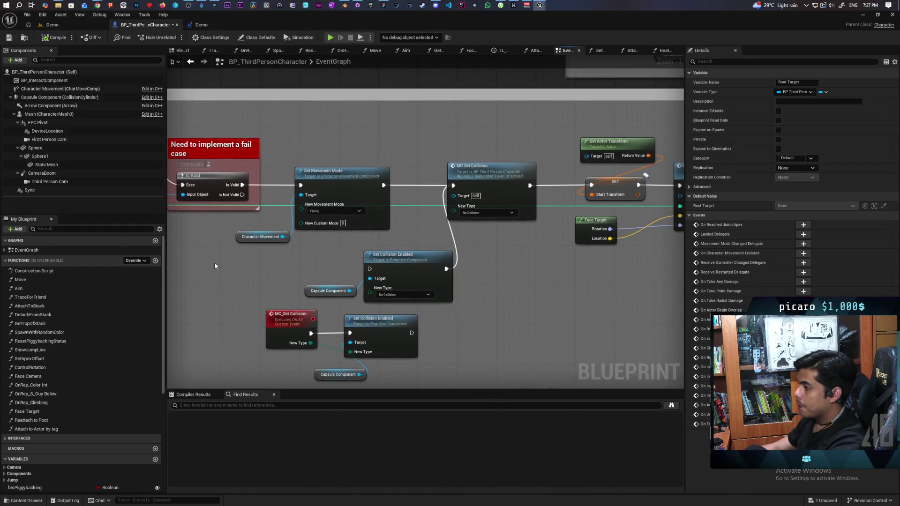
left_click_drag(282, 169, 331, 241)
left_click_drag(516, 276, 468, 279)
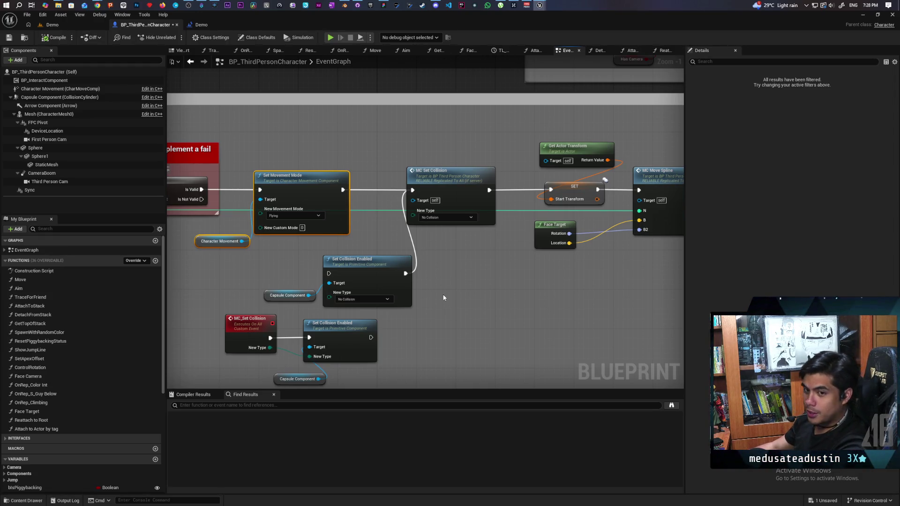
mouse_move(444, 297)
left_mouse_down()
mouse_move(418, 281)
mouse_move(426, 300)
mouse_move(390, 292)
left_mouse_up()
mouse_move(256, 272)
left_mouse_down()
mouse_move(420, 305)
mouse_move(297, 283)
left_mouse_up()
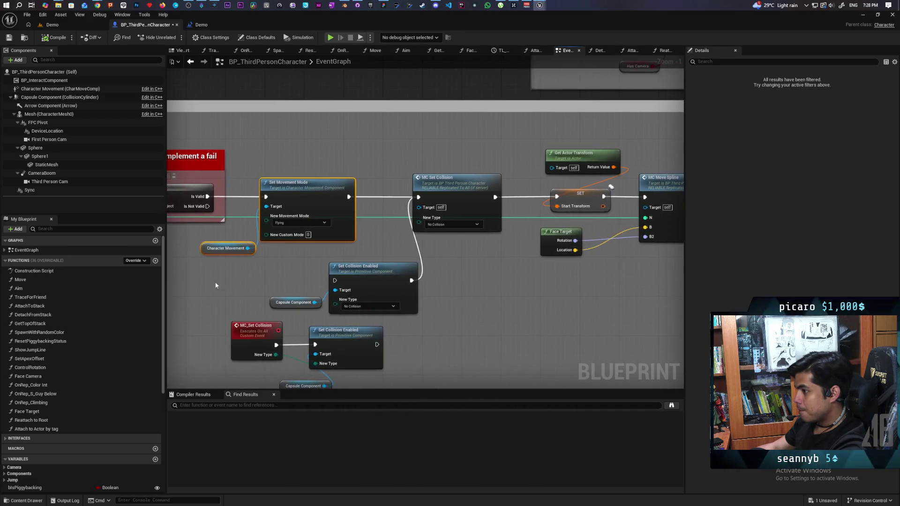
- Create a new function named 'Setup and Attach to Sync' and compile the blueprint
left_click(156, 261)
type("Setup ")
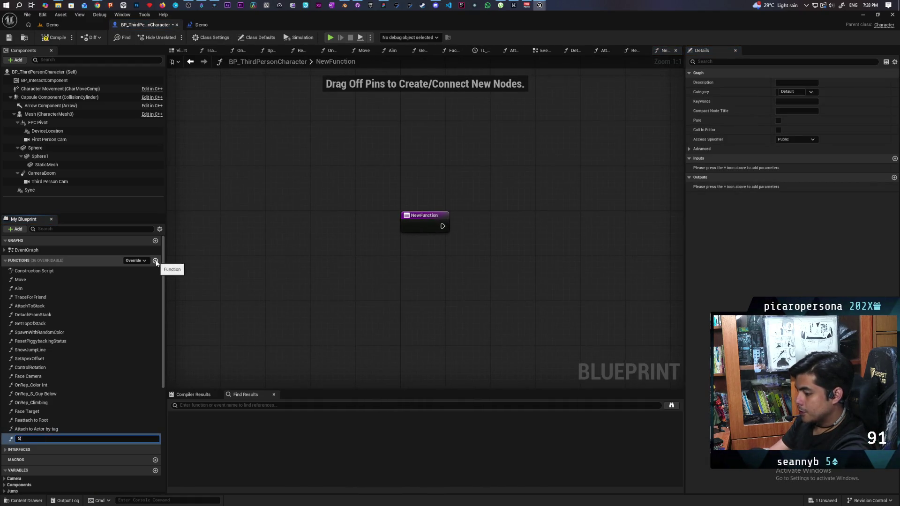
type("a")
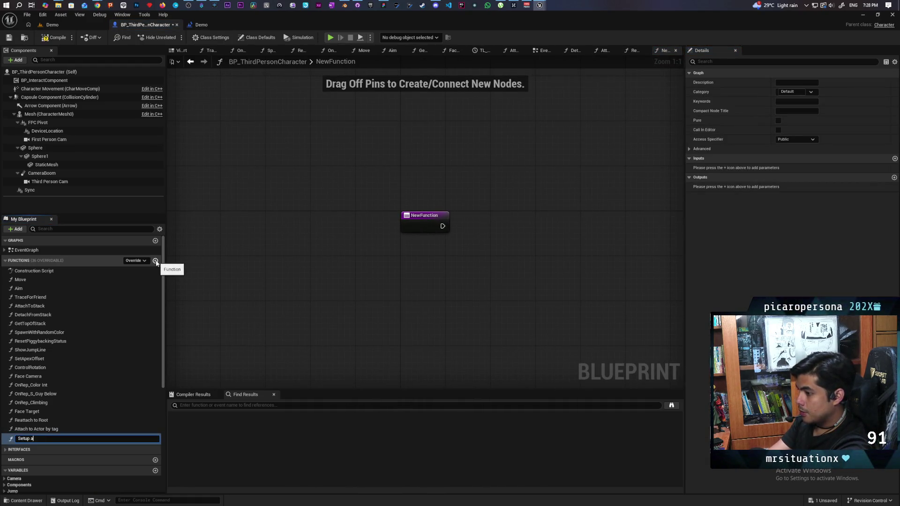
type("nd Attach to")
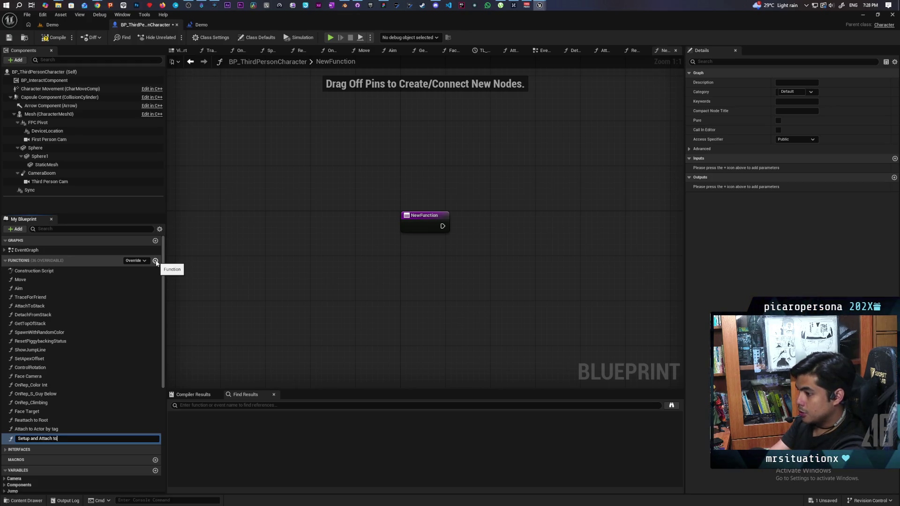
type(" Sync")
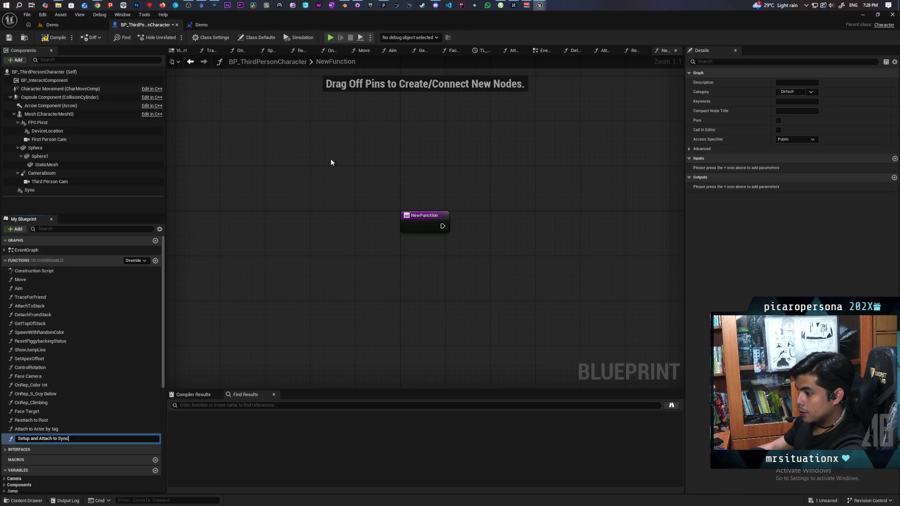
key("Return")
left_click(49, 41)
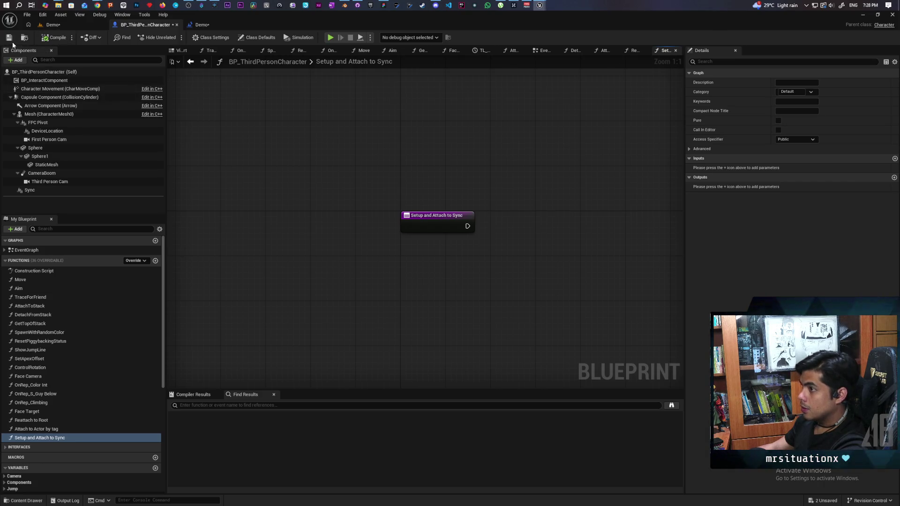
mouse_move(445, 290)
left_mouse_down()
mouse_move(307, 249)
mouse_move(287, 315)
left_mouse_up()
scroll(92, 421, "down", 3)
scroll(92, 424, "down", 5)
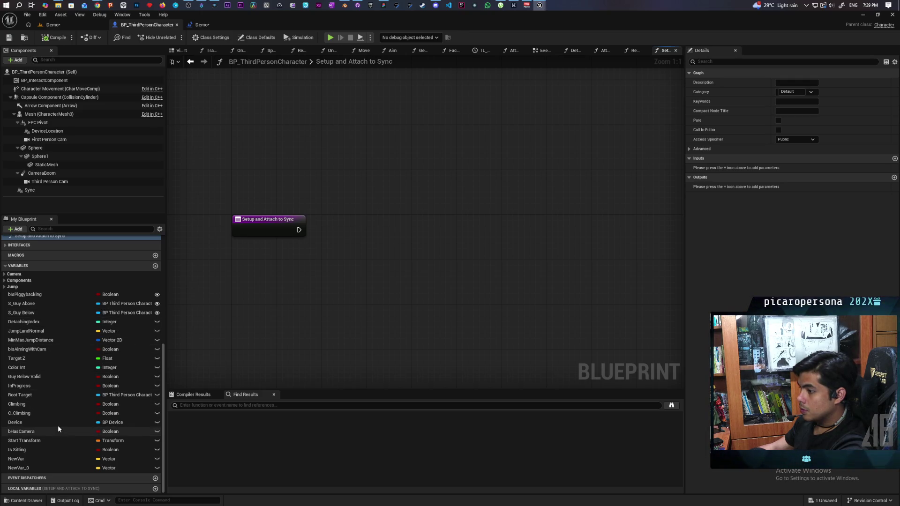
- Place a Root Target getter in the function graph and add a Get Sync node from it
left_click(10, 287)
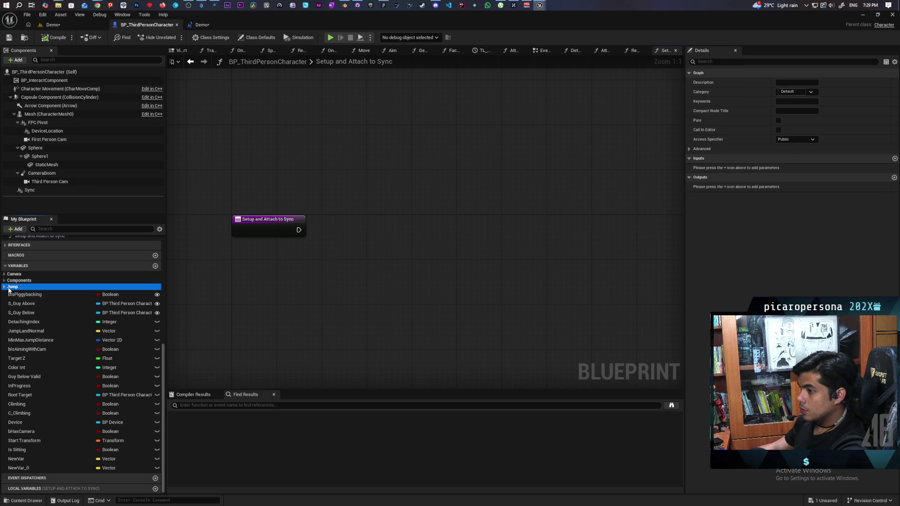
left_click(4, 287)
left_click(5, 287)
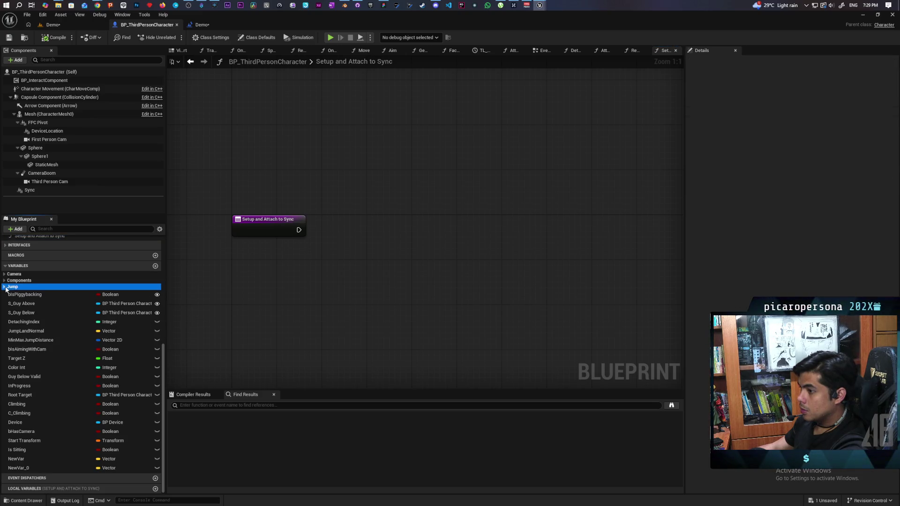
left_click(4, 281)
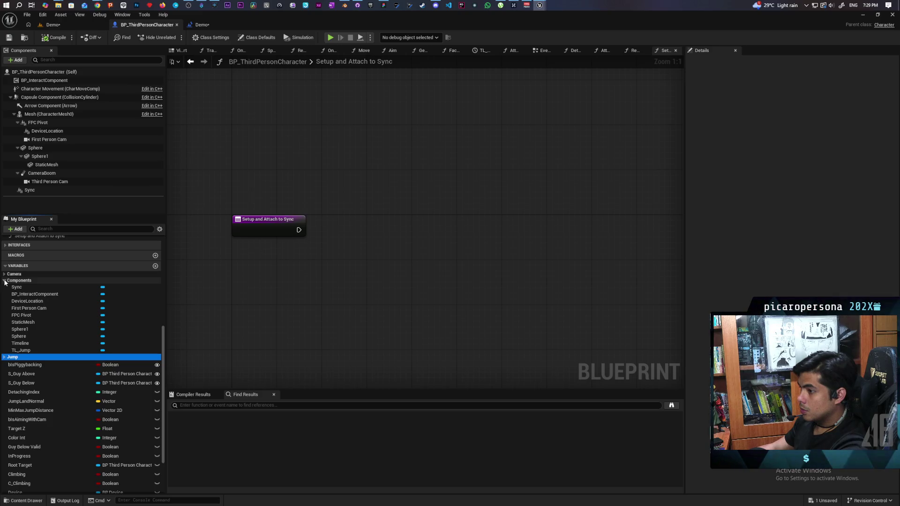
left_click(5, 280)
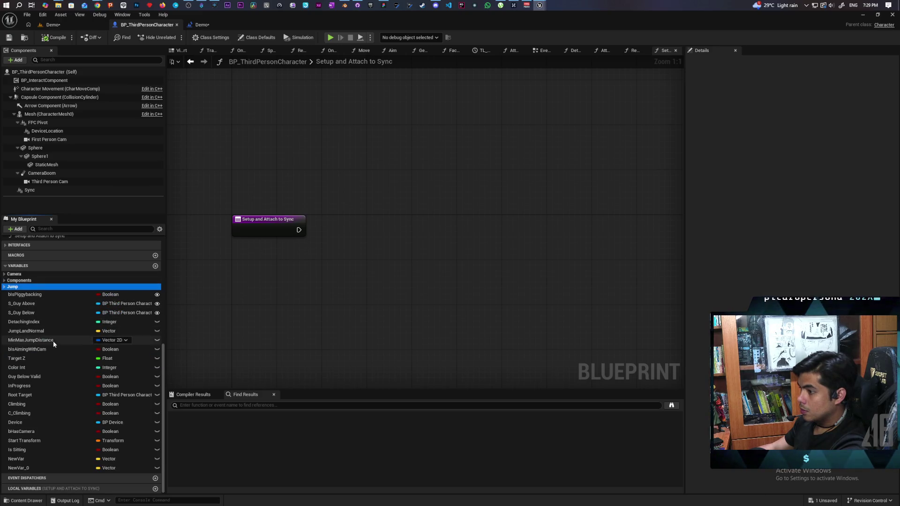
mouse_move(41, 396)
left_mouse_down()
mouse_move(346, 301)
mouse_move(246, 276)
mouse_move(336, 256)
left_mouse_up()
left_click(267, 284)
type("get")
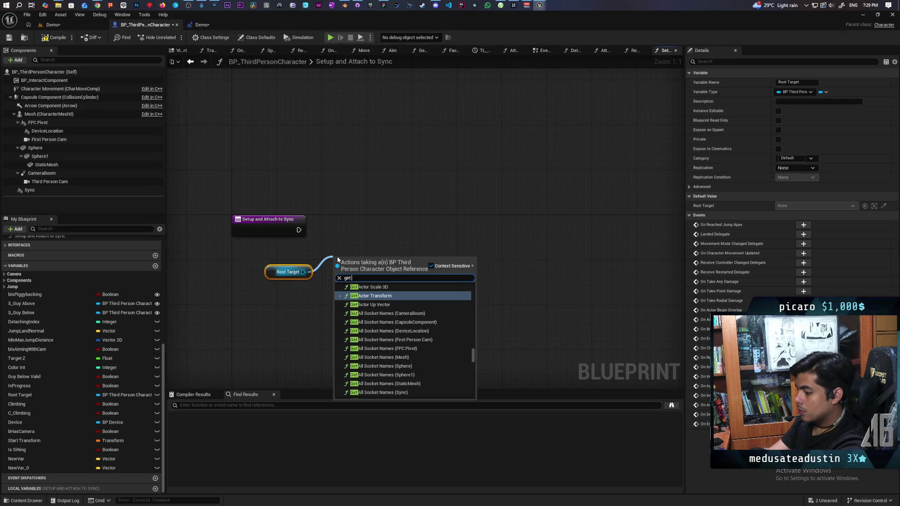
type(" sync")
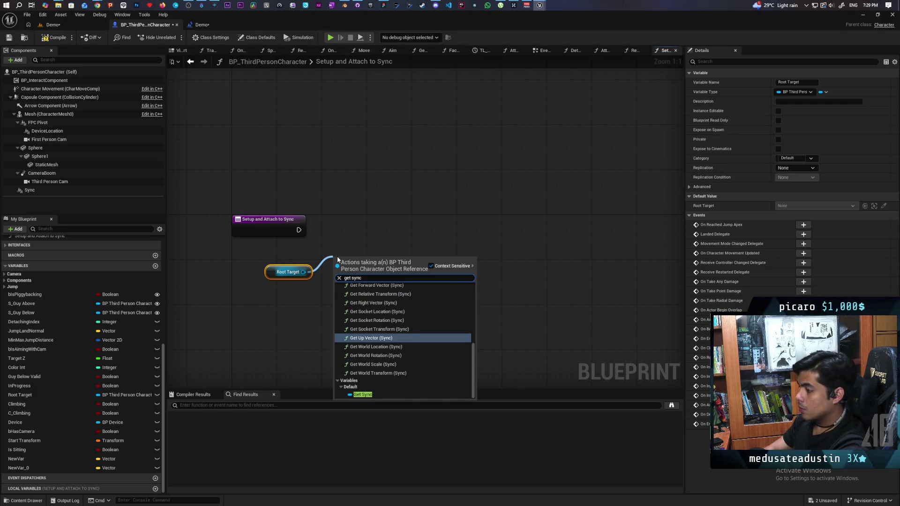
left_click(361, 395)
mouse_move(273, 273)
left_mouse_down()
mouse_move(247, 257)
mouse_move(249, 267)
left_mouse_up()
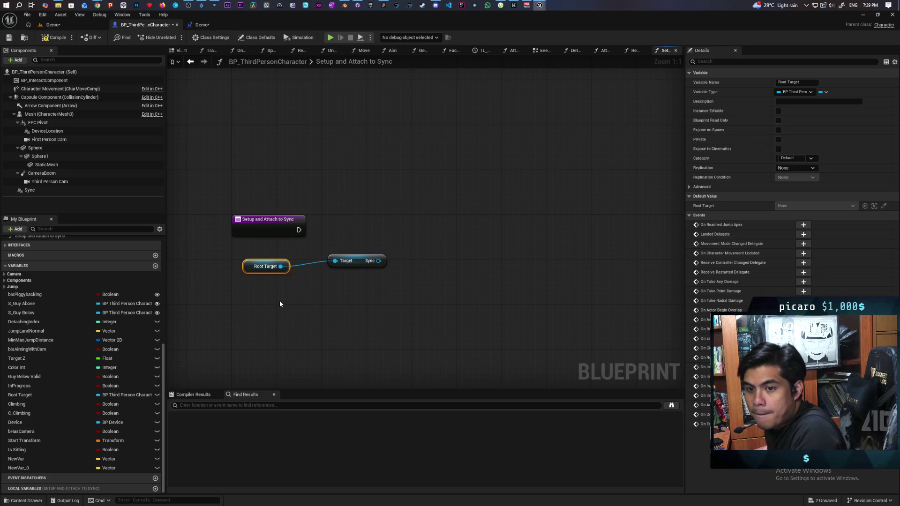
- Save the project and add a Set World Rotation node targeting Root Target's Sync
left_click_drag(356, 266, 339, 287)
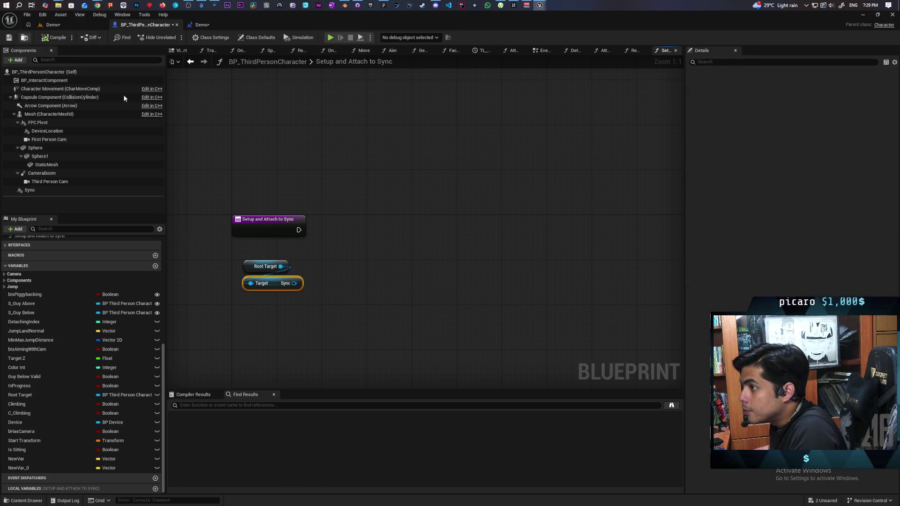
key("ctrl+shift+s")
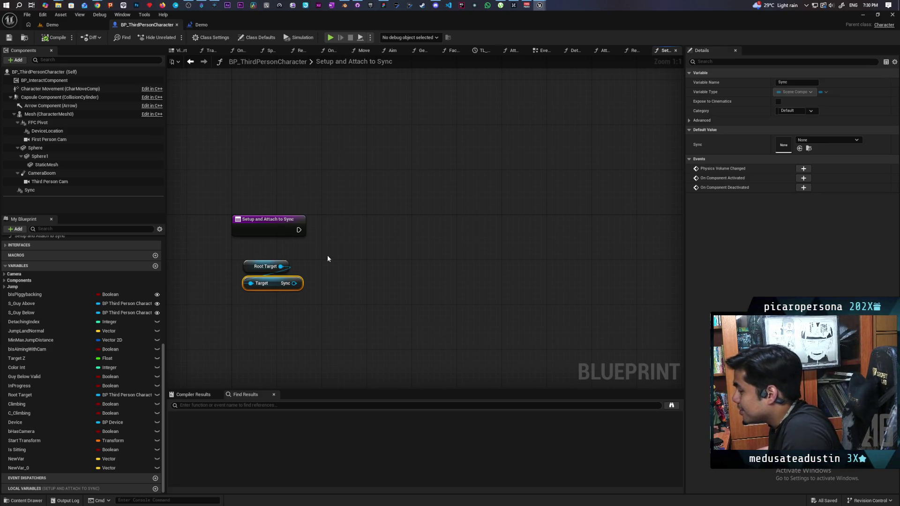
left_click_drag(327, 258, 330, 237)
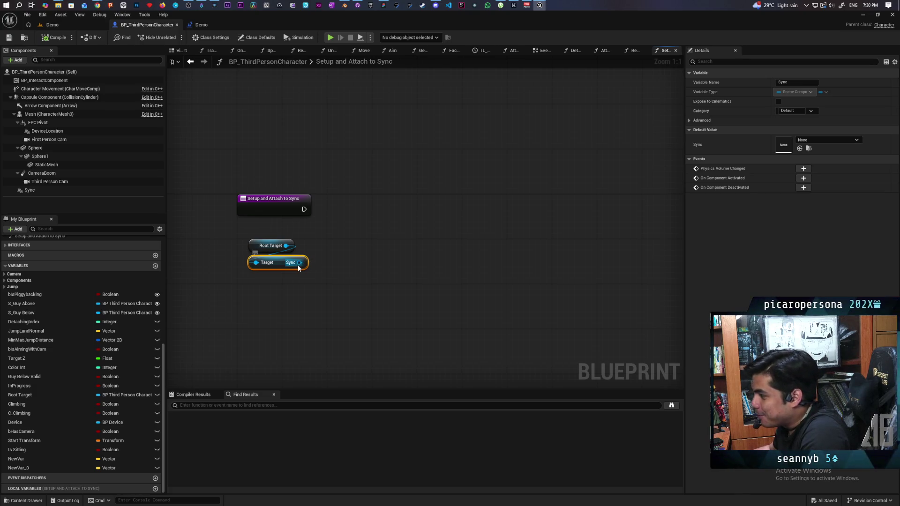
mouse_move(299, 266)
left_mouse_down()
mouse_move(409, 225)
mouse_move(353, 229)
left_mouse_up()
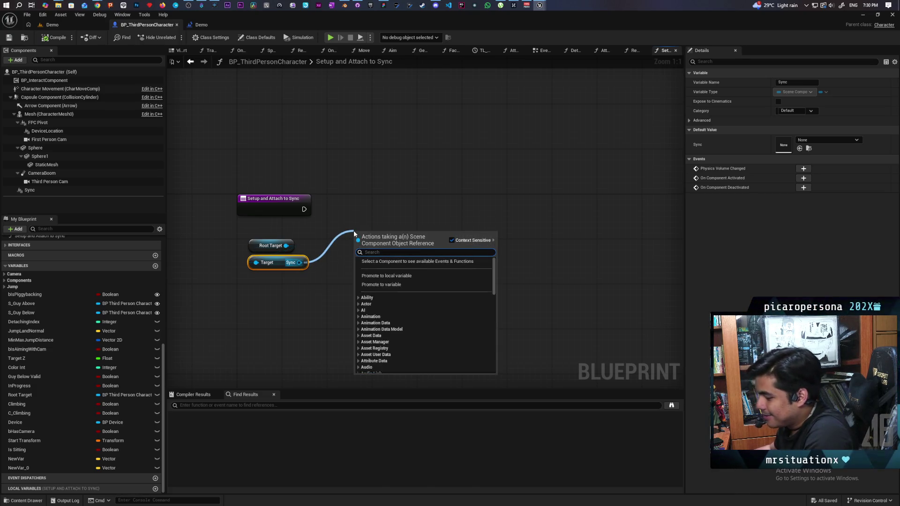
type("set worl")
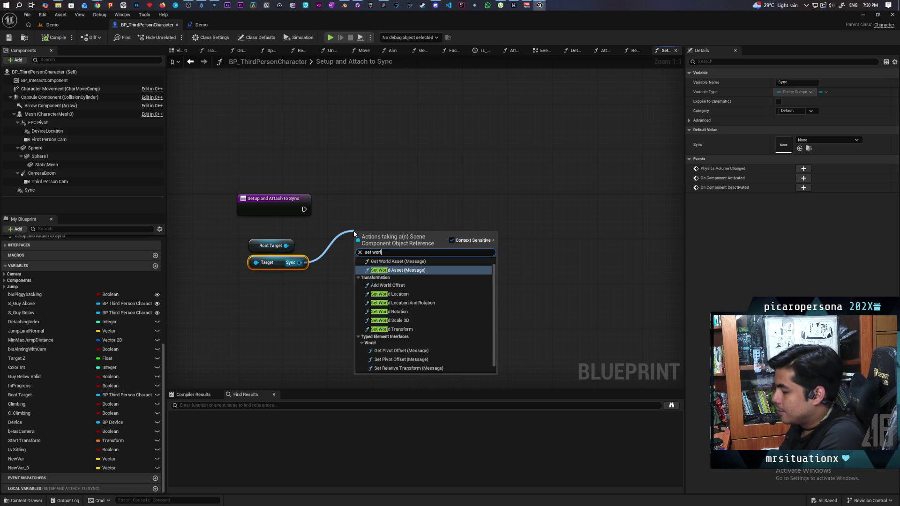
type("d rot")
key("Return")
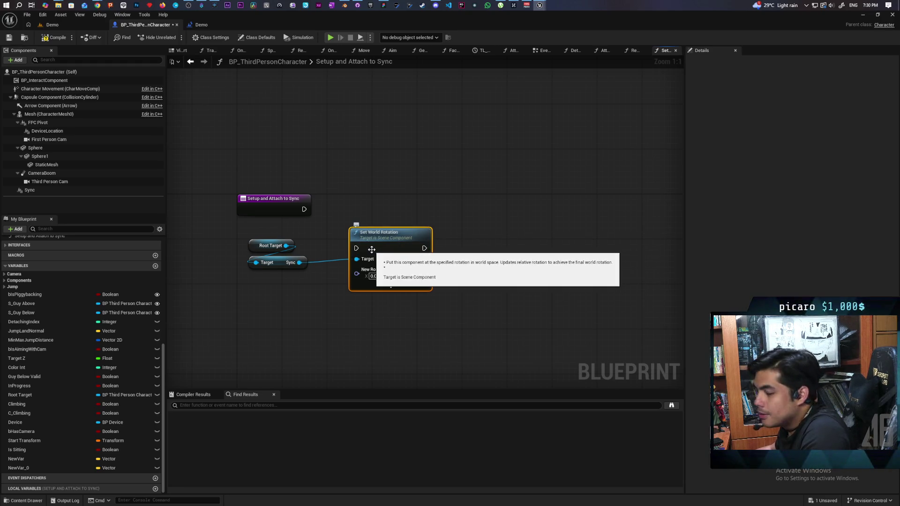
- Wire the function entry into Set World Rotation, compile, and begin a 'get' search in the actions list
left_click_drag(371, 249, 394, 215)
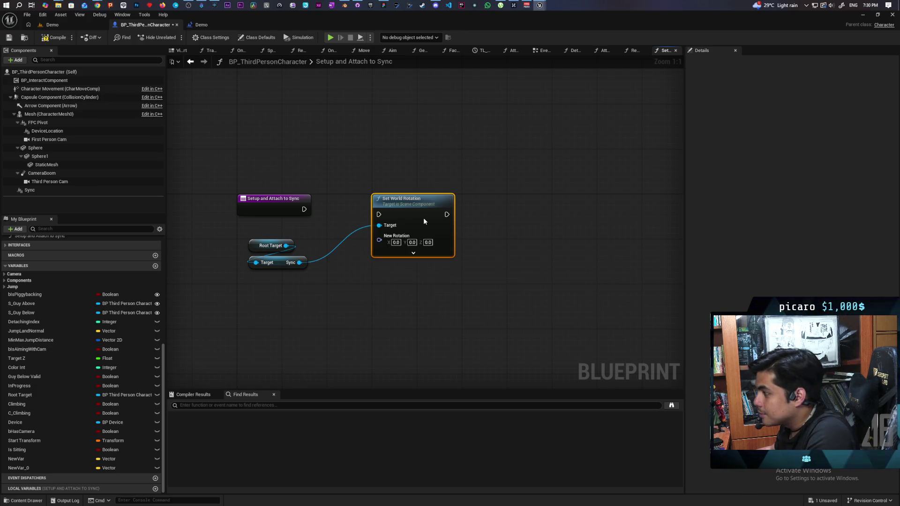
mouse_move(300, 209)
left_mouse_down()
mouse_move(370, 209)
mouse_move(283, 209)
mouse_move(378, 214)
left_mouse_up()
left_click_drag(263, 199, 291, 205)
left_click(297, 279)
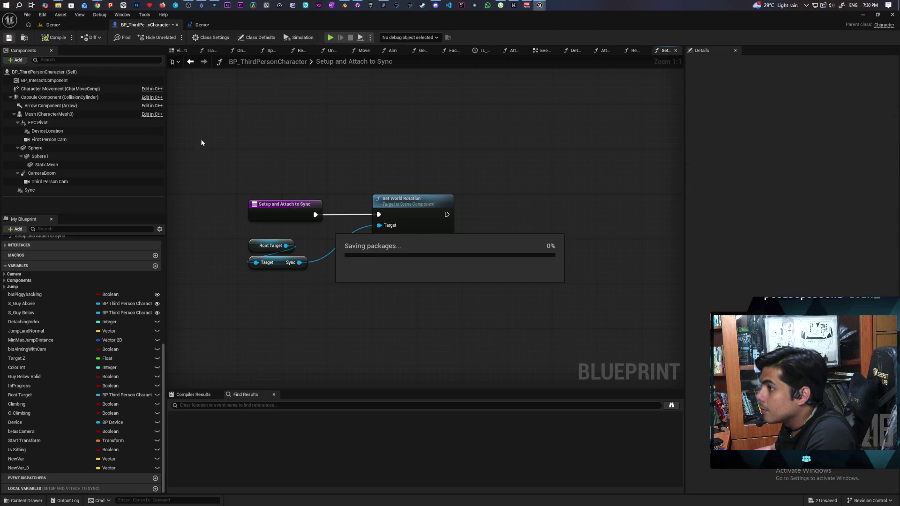
right_click(291, 305)
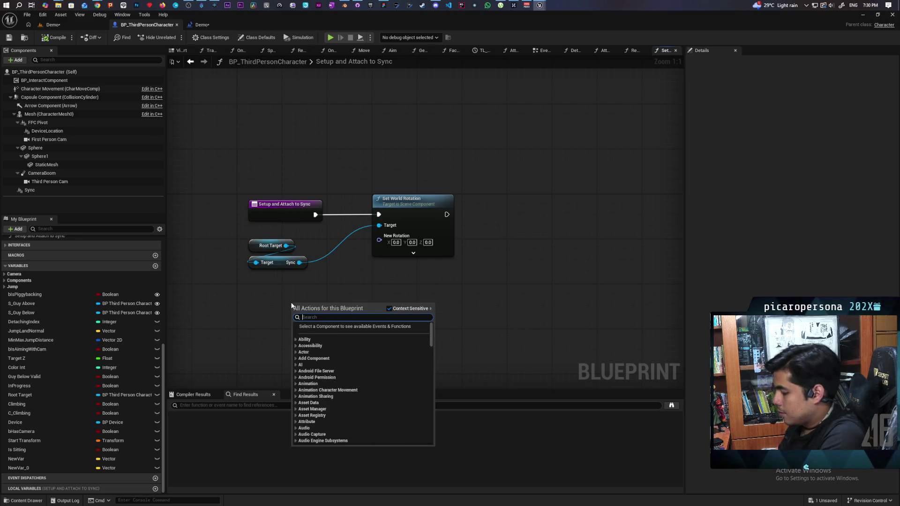
type("get")
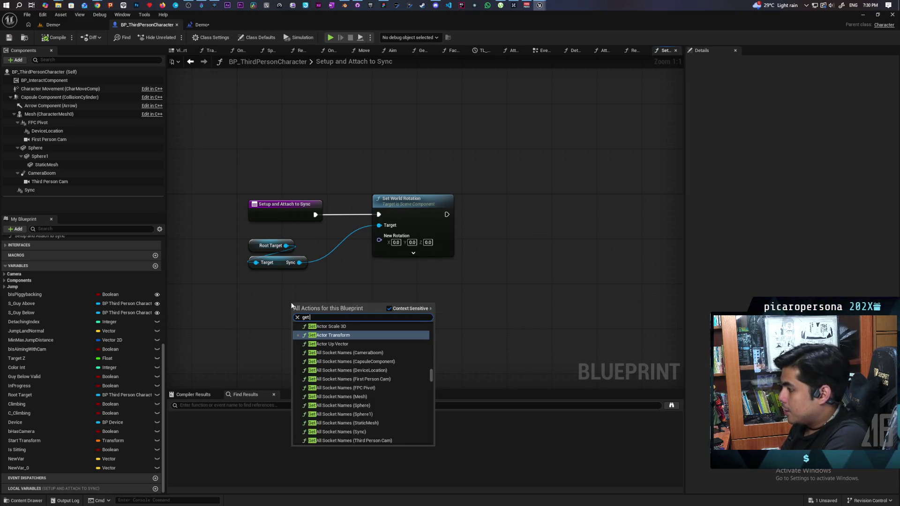
key("BackSpace")
key("BackSpace")
key("BackSpace")
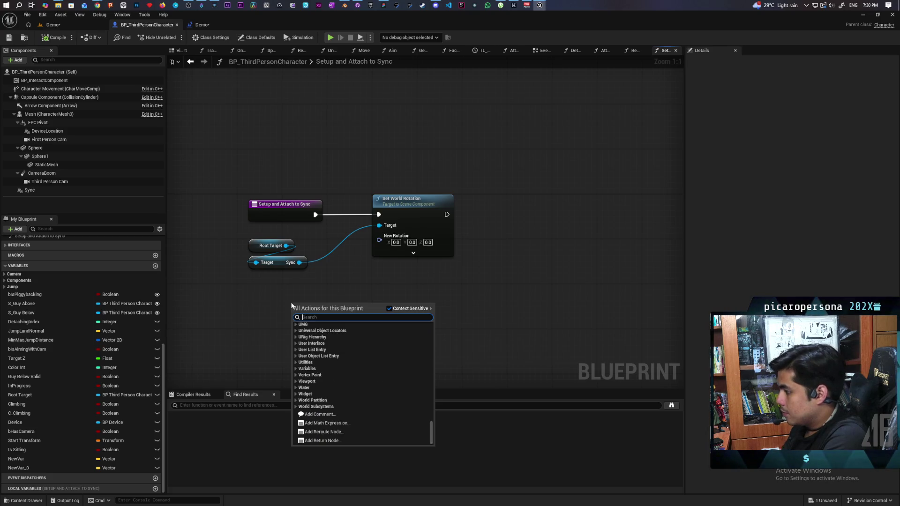
- Add a Find Look at Rotation node and a Get Actor Location node for Root Target
type("find look")
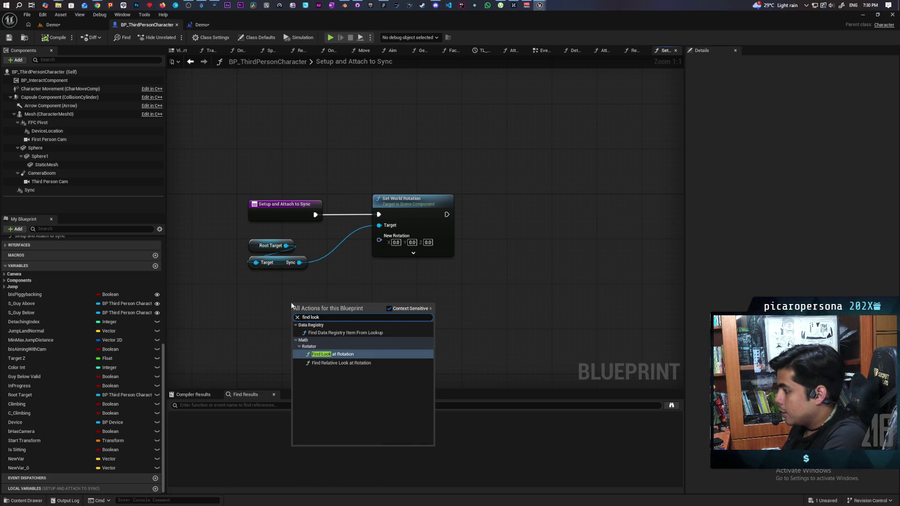
key("Return")
left_click_drag(378, 356, 411, 294)
left_click_drag(411, 209, 354, 254)
type("get actor loc")
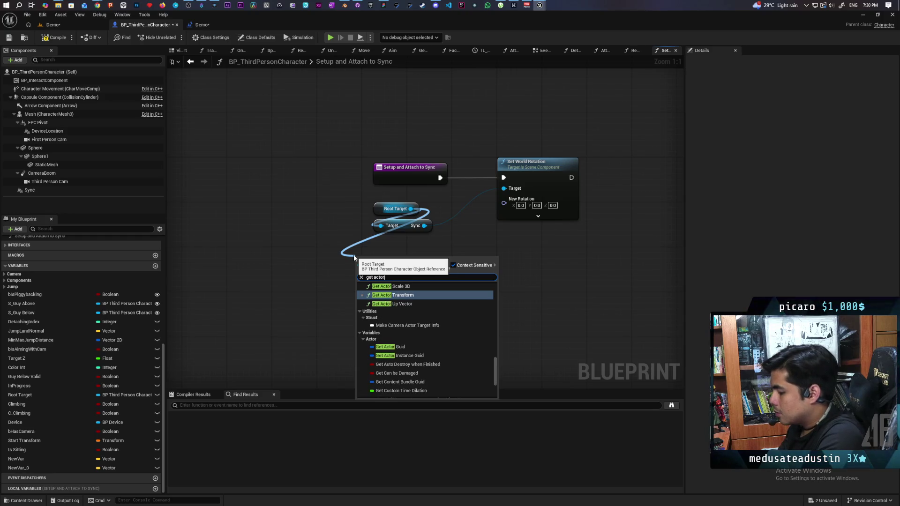
key("Return")
left_click_drag(370, 258, 351, 258)
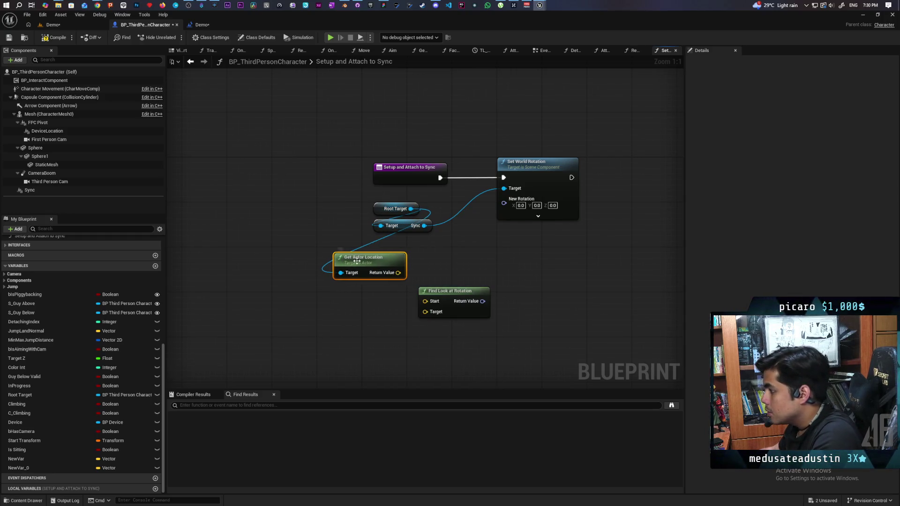
- Duplicate Get Actor Location, wire Root Target's location to Start and the character's to Target, then compile and save
key("ctrl+c")
key("ctrl+v")
mouse_move(400, 339)
left_mouse_down()
mouse_move(383, 342)
mouse_move(425, 311)
mouse_move(391, 337)
left_mouse_up()
left_click_drag(398, 273, 426, 301)
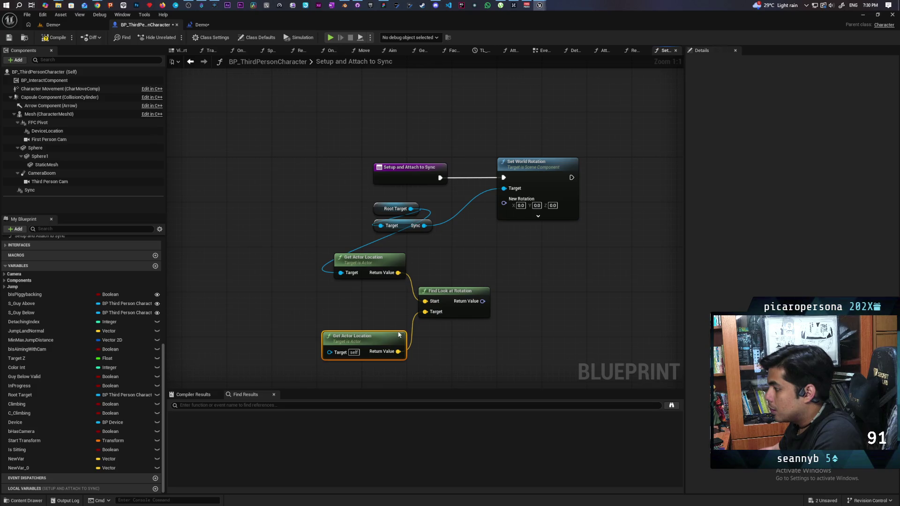
left_click(54, 38)
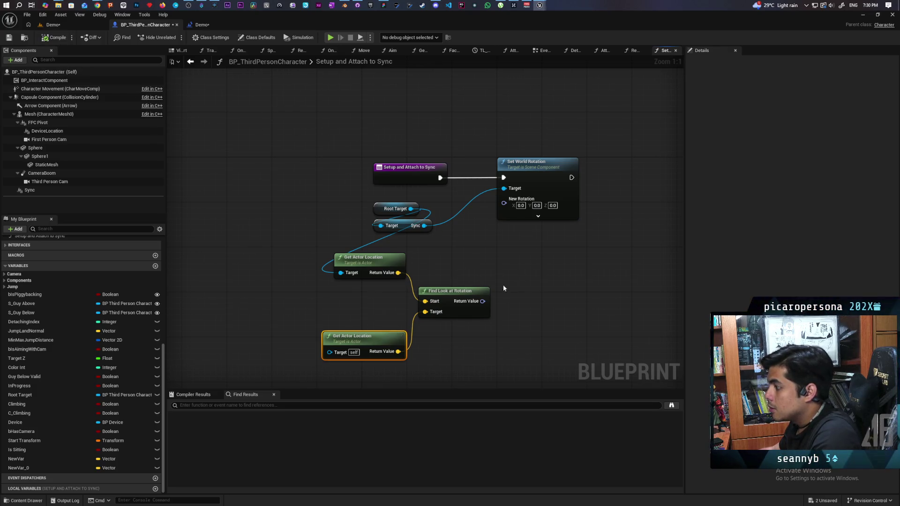
- Split the look-at result and New Rotation pins, connect Yaw to Yaw, and save
left_click_drag(550, 287, 462, 297)
right_click(394, 316)
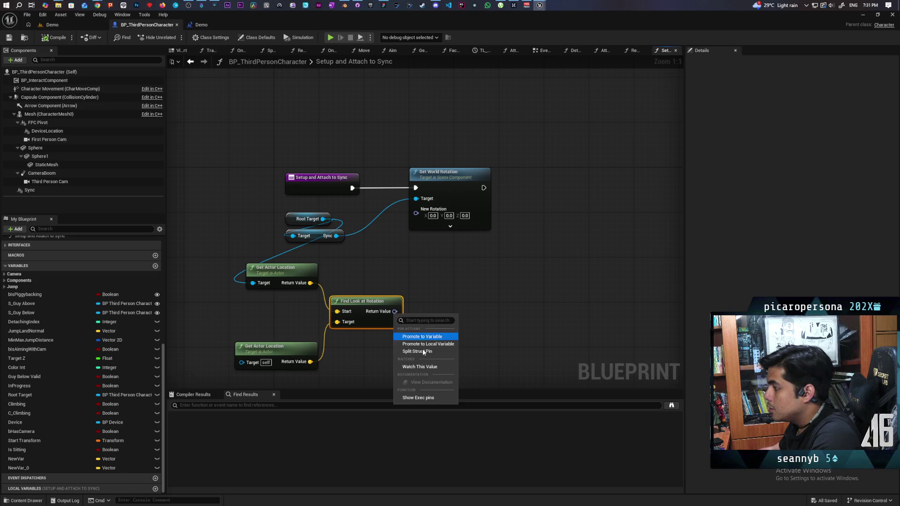
left_click(426, 351)
right_click(415, 213)
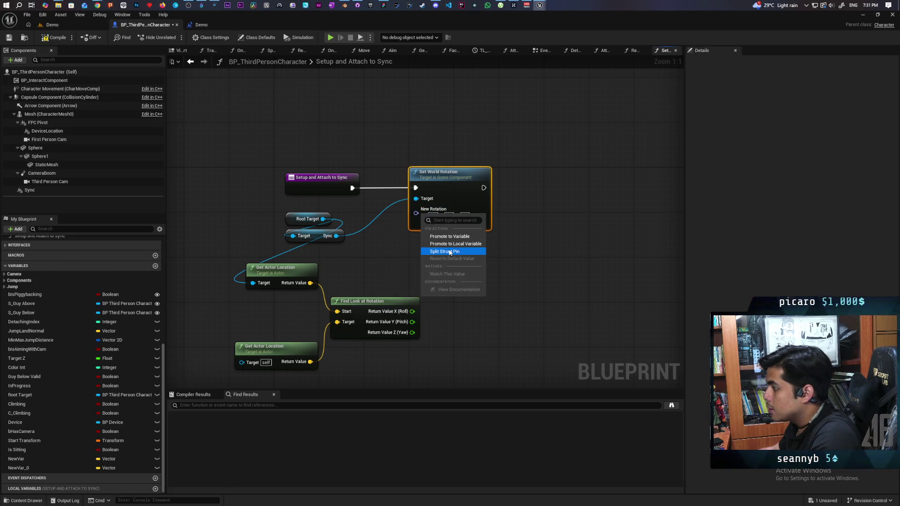
left_click(439, 250)
left_click_drag(413, 333, 426, 246)
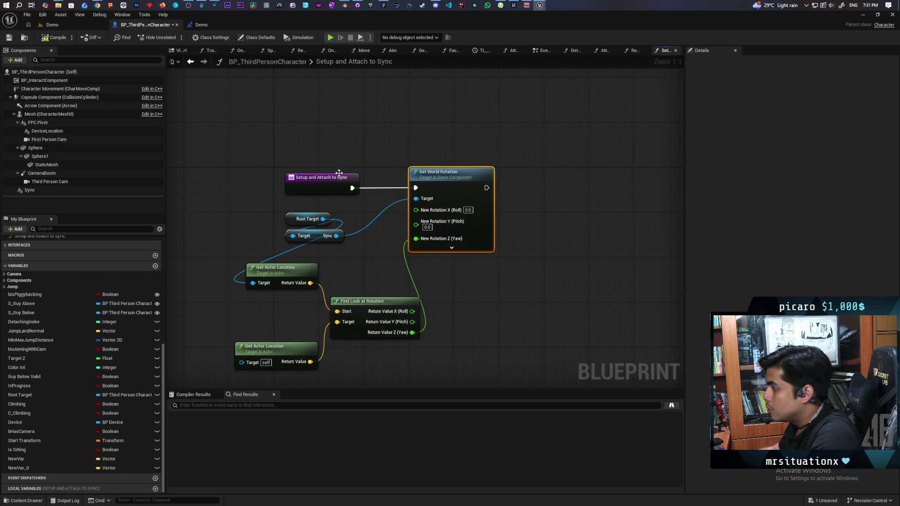
key("ctrl+s")
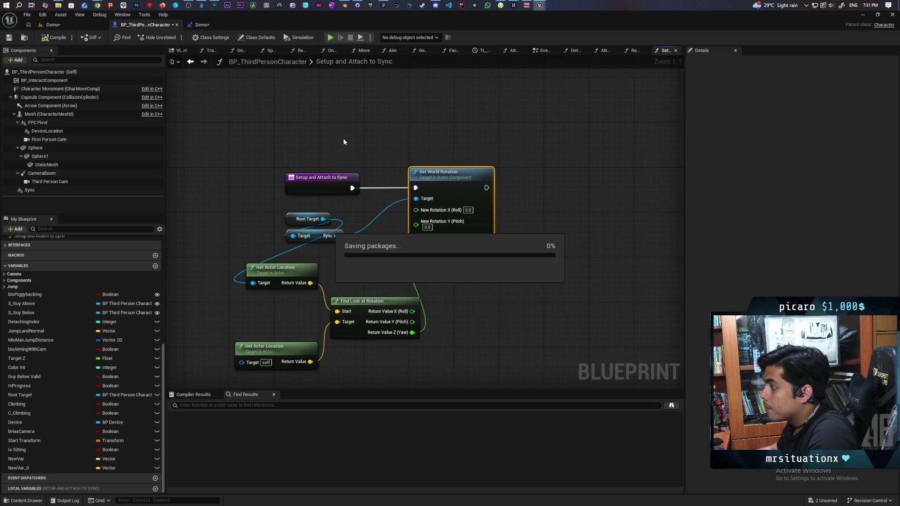
mouse_move(198, 145)
left_mouse_down()
mouse_move(443, 353)
mouse_move(475, 364)
left_mouse_up()
left_click(476, 361)
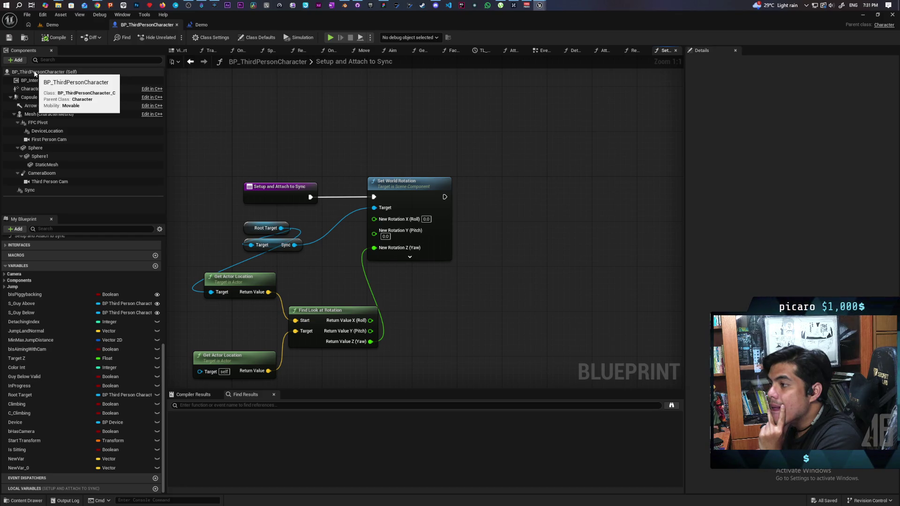
right_click(471, 143)
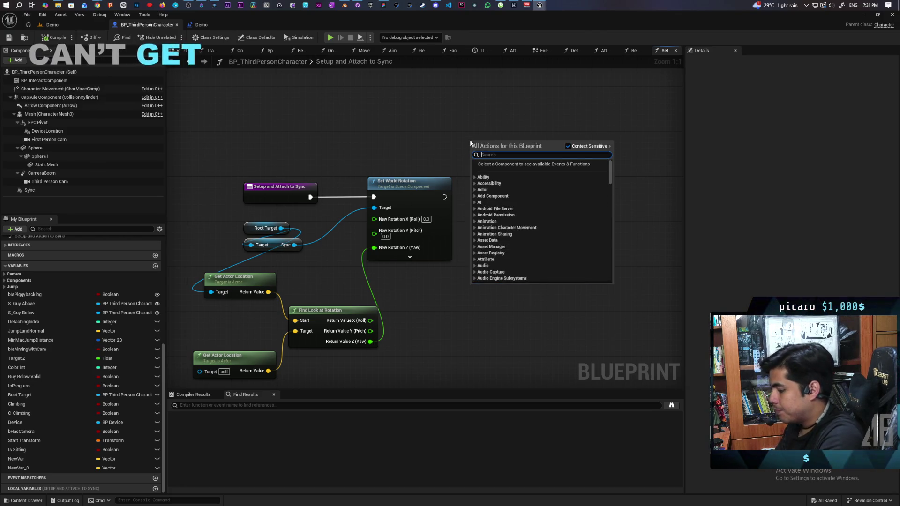
- Add an Attach Actor To Component node with Sync as its Parent
type("attach acto")
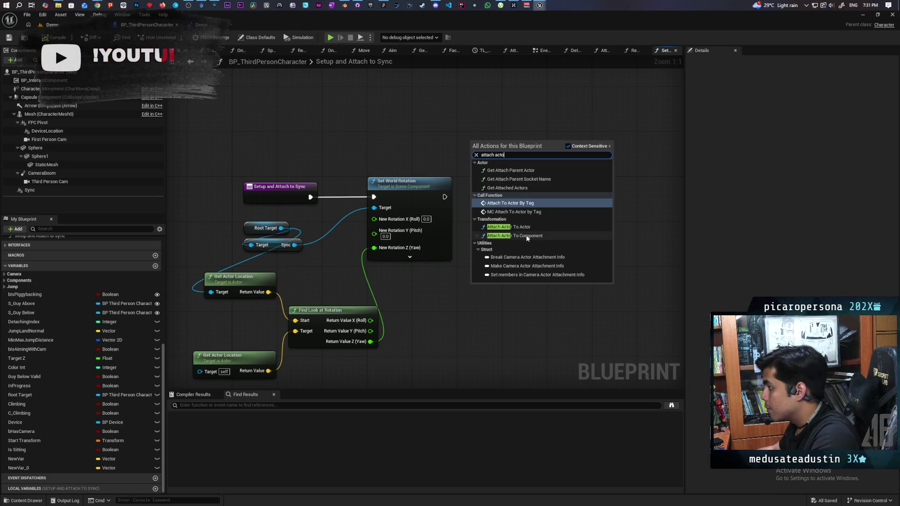
left_click(514, 236)
mouse_move(537, 155)
left_mouse_down()
mouse_move(605, 162)
mouse_move(539, 162)
left_mouse_up()
left_click_drag(412, 277, 361, 236)
mouse_move(295, 220)
left_mouse_down()
mouse_move(538, 178)
mouse_move(549, 168)
left_mouse_up()
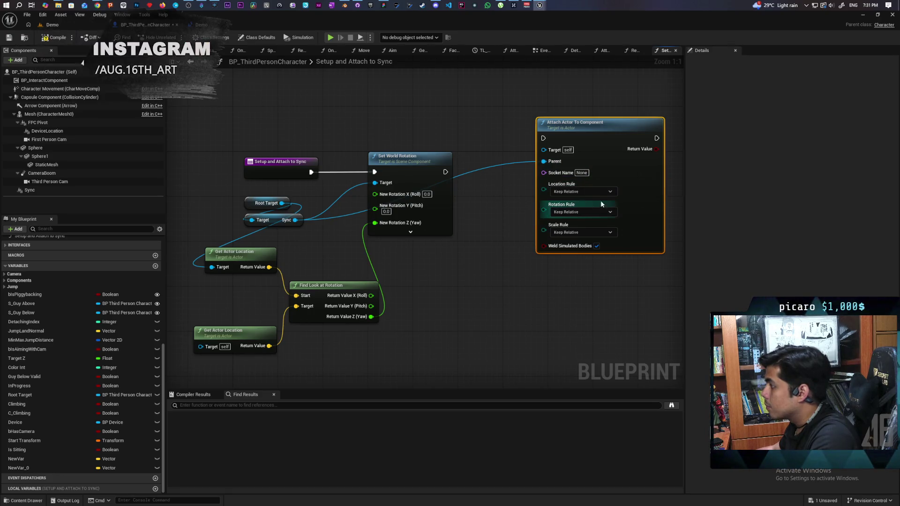
- Set the attach rules to Snap to Target location, Keep World rotation and Keep World scale
left_click(581, 192)
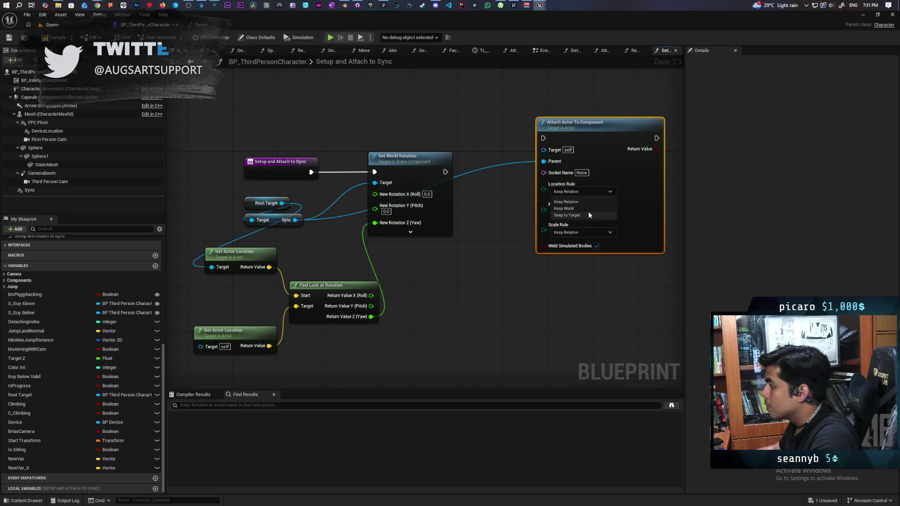
left_click(584, 215)
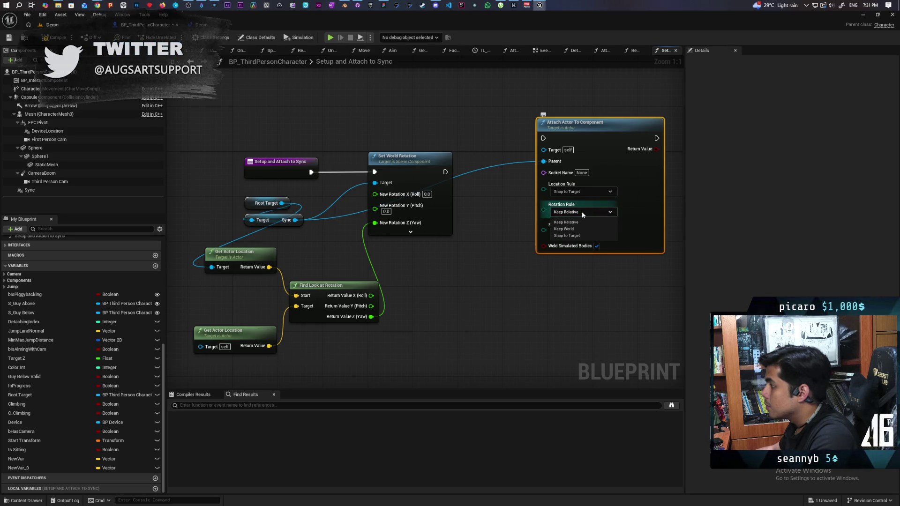
left_click(581, 212)
left_click(587, 230)
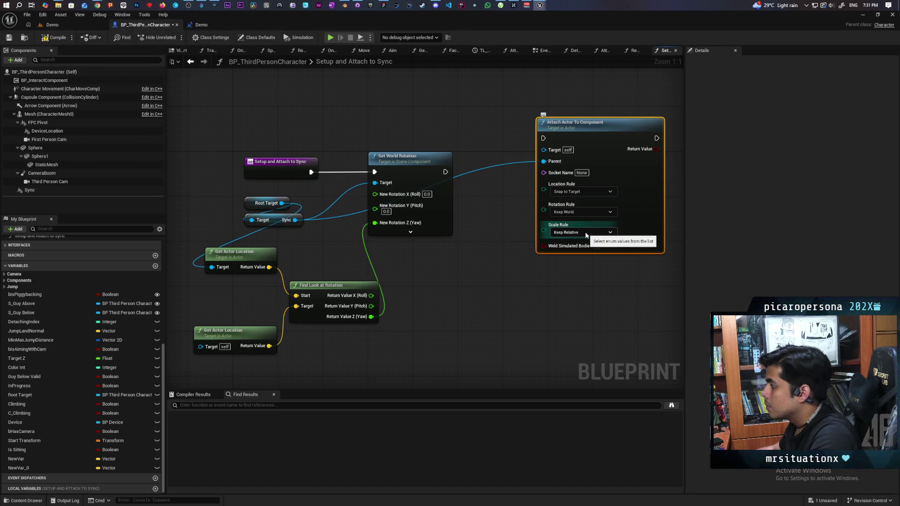
left_click(585, 232)
left_click(578, 250)
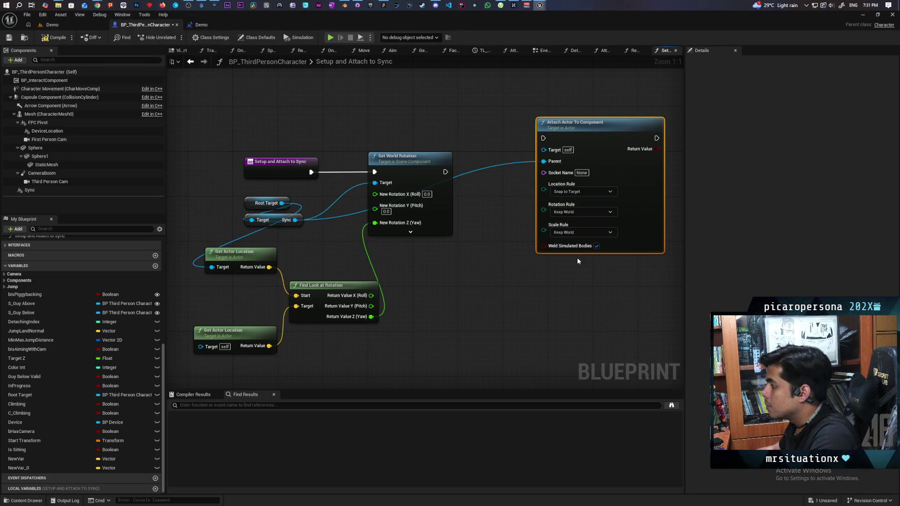
- Run the attach node right after Set World Rotation and compile the blueprint
left_click_drag(601, 142, 584, 176)
left_click_drag(446, 172, 527, 172)
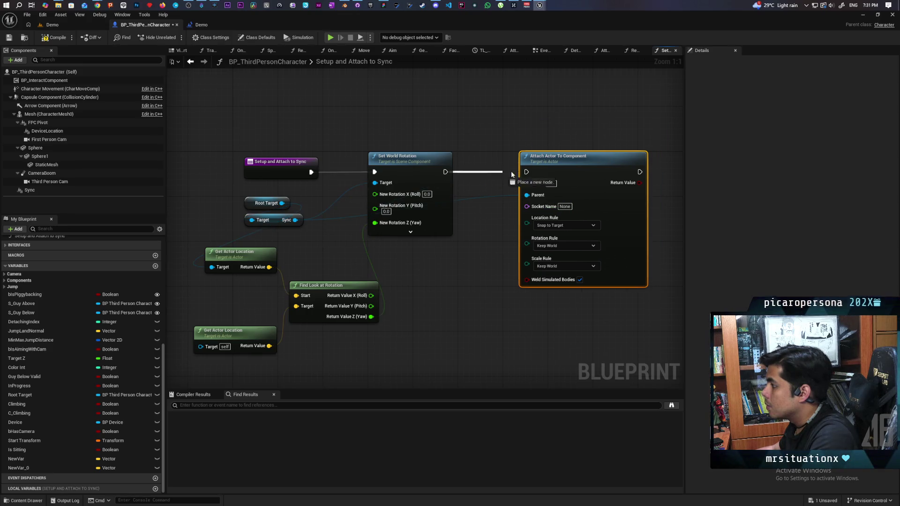
left_click(45, 39)
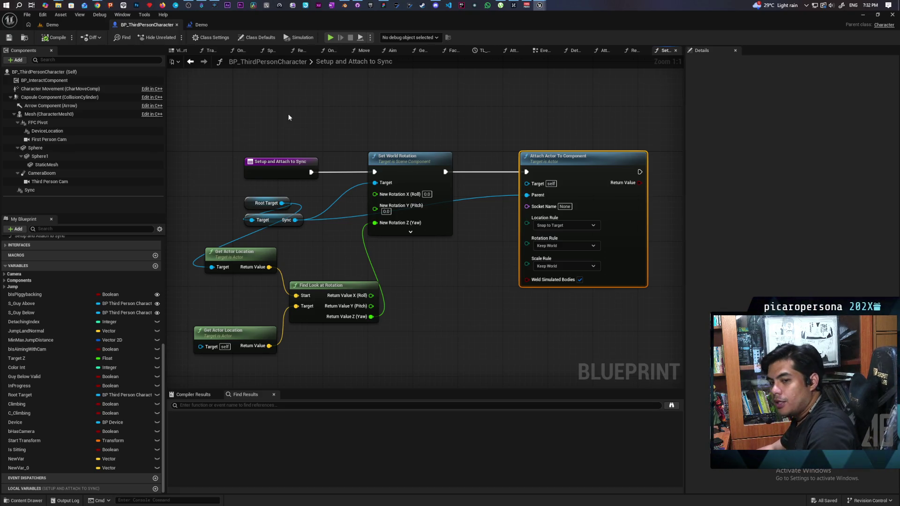
left_click_drag(192, 141, 558, 358)
- Shift the Attach Actor To Component node left toward Set World Rotation and save
left_click(504, 337)
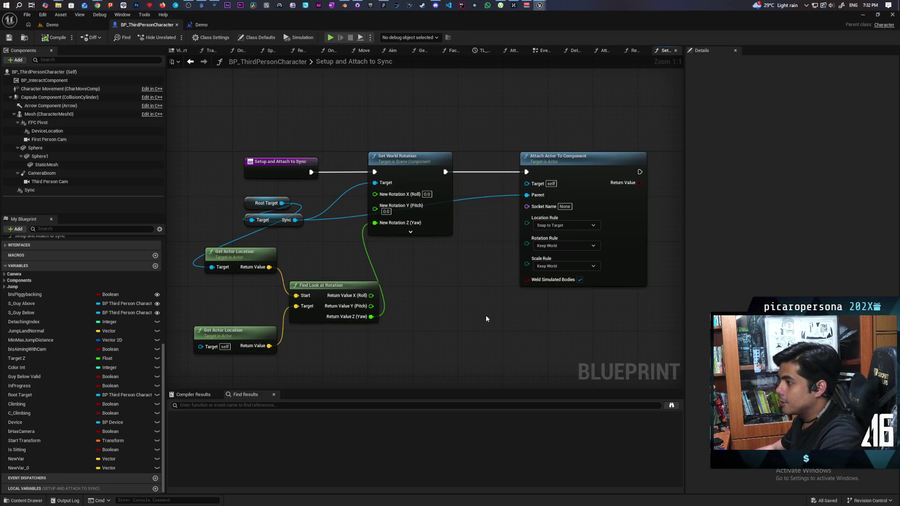
left_click_drag(475, 297, 456, 291)
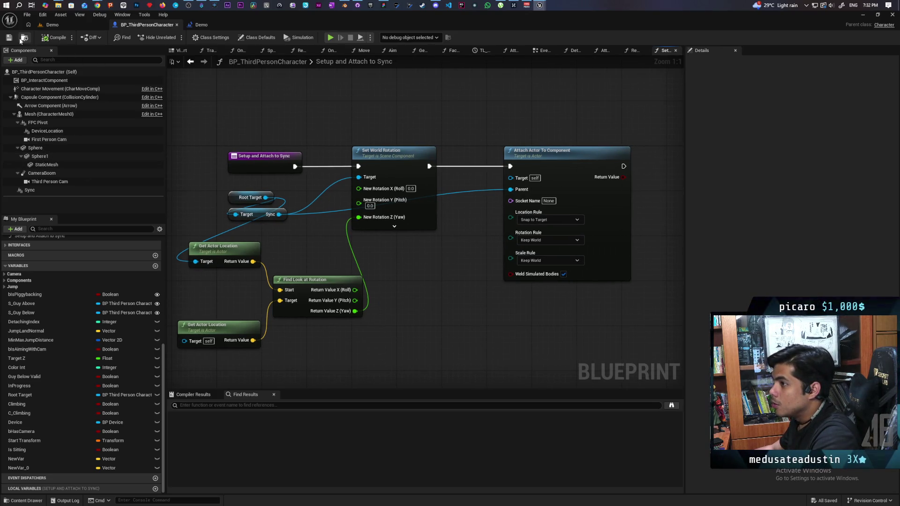
mouse_move(467, 132)
left_mouse_down()
mouse_move(482, 119)
mouse_move(423, 123)
left_mouse_up()
left_click_drag(482, 149, 454, 148)
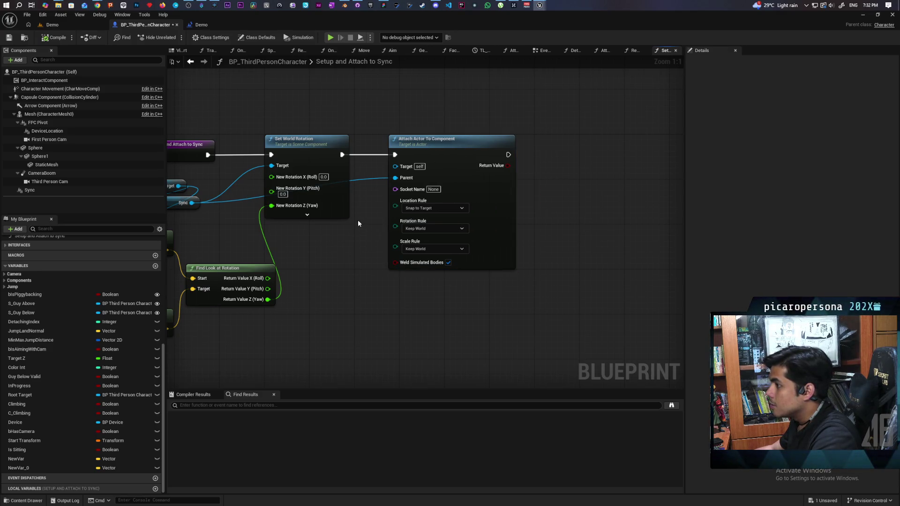
key("ctrl+s")
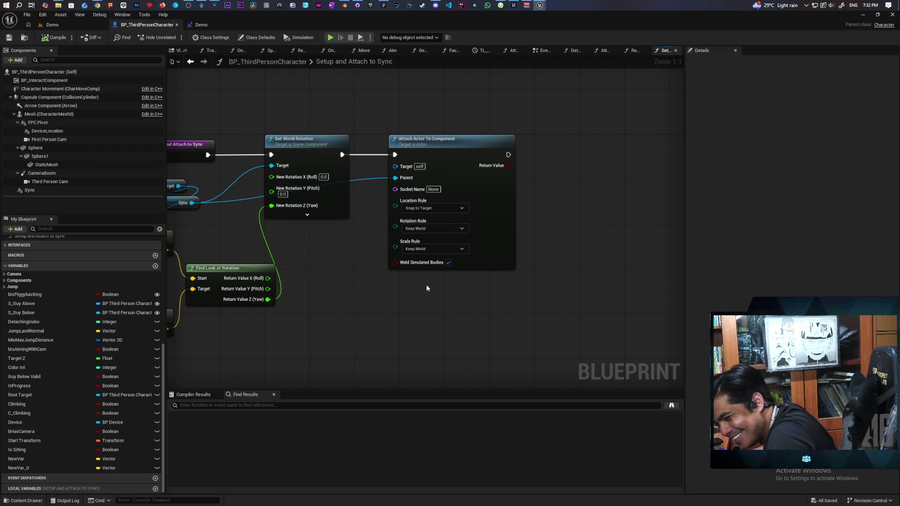
- Pan around the function graph to bring the Find Look at Rotation node back into view
left_click_drag(519, 298, 496, 320)
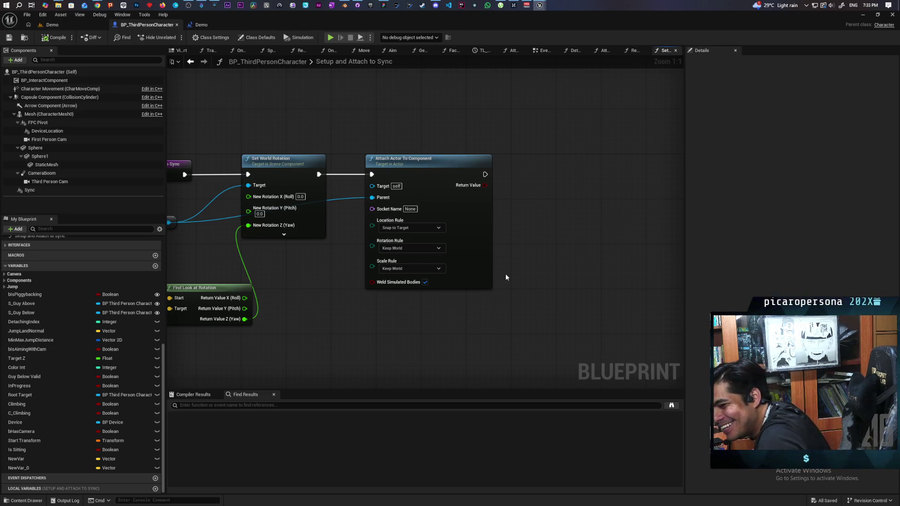
left_click_drag(507, 261, 518, 268)
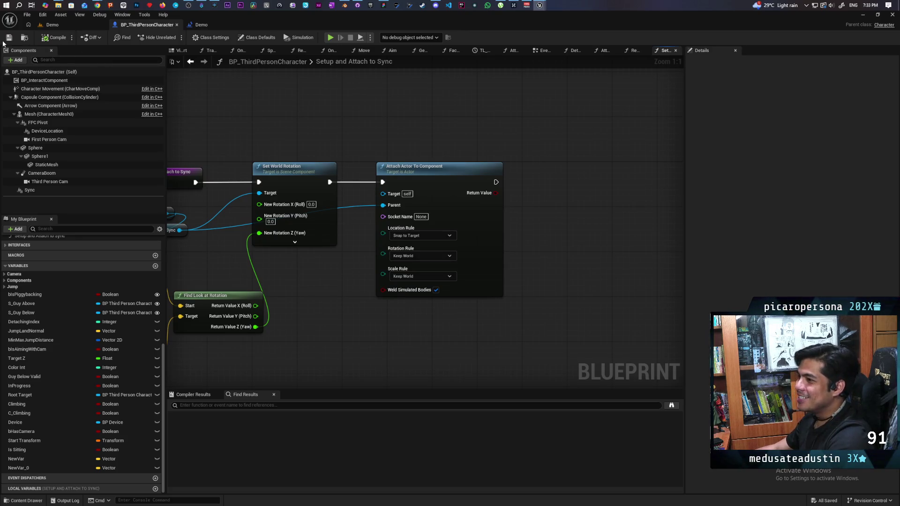
left_click_drag(290, 134, 313, 146)
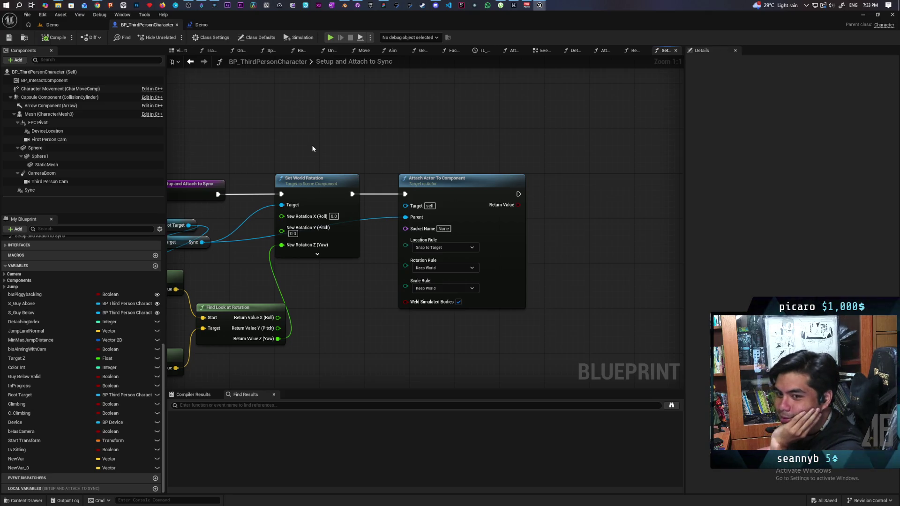
left_click_drag(336, 161, 360, 129)
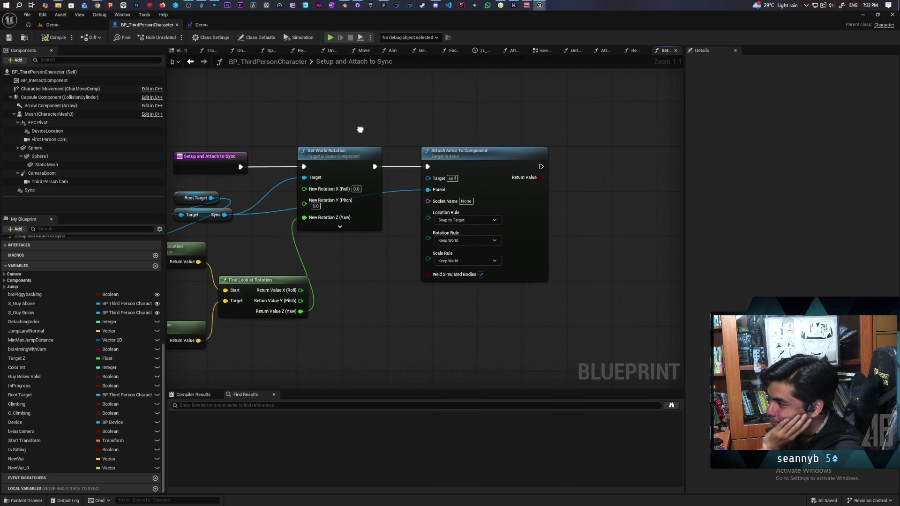
left_click(330, 188)
left_click(465, 127)
mouse_move(467, 129)
left_mouse_down()
mouse_move(476, 303)
mouse_move(434, 289)
left_mouse_up()
left_click(496, 302)
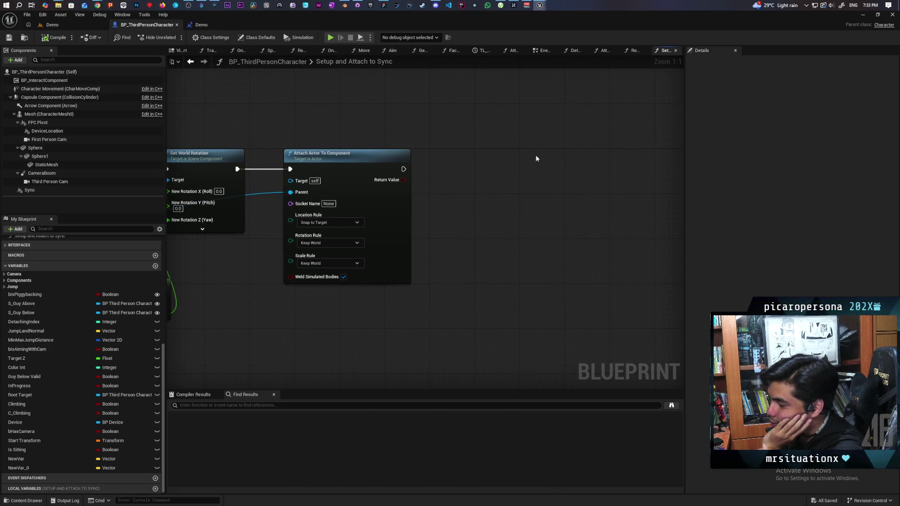
left_click_drag(389, 139, 489, 147)
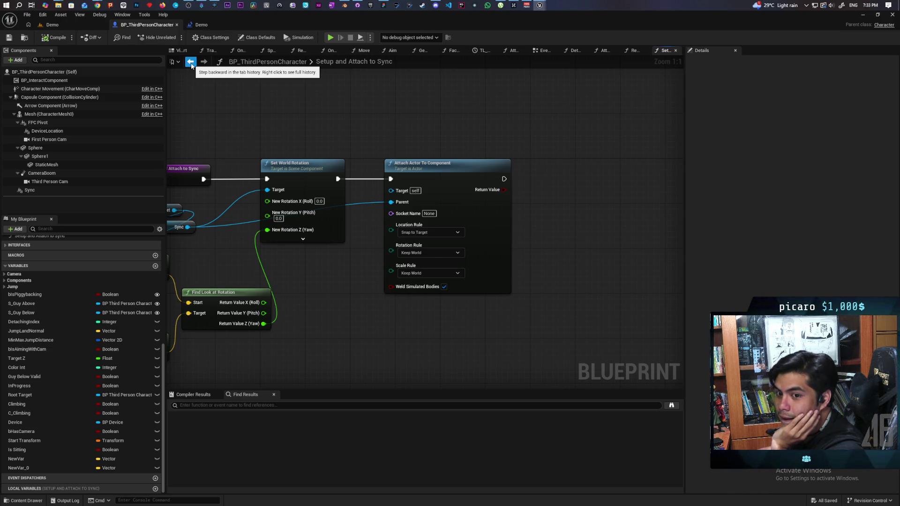
- Back in the EventGraph, set the Sync component's Location Z from -19.0 to 0 and recompile
left_click(191, 64)
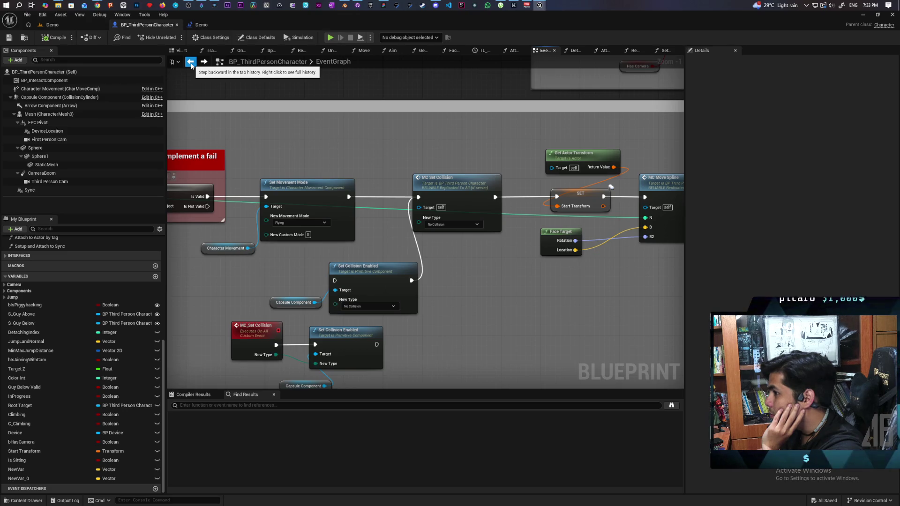
left_click(29, 190)
left_click(871, 130)
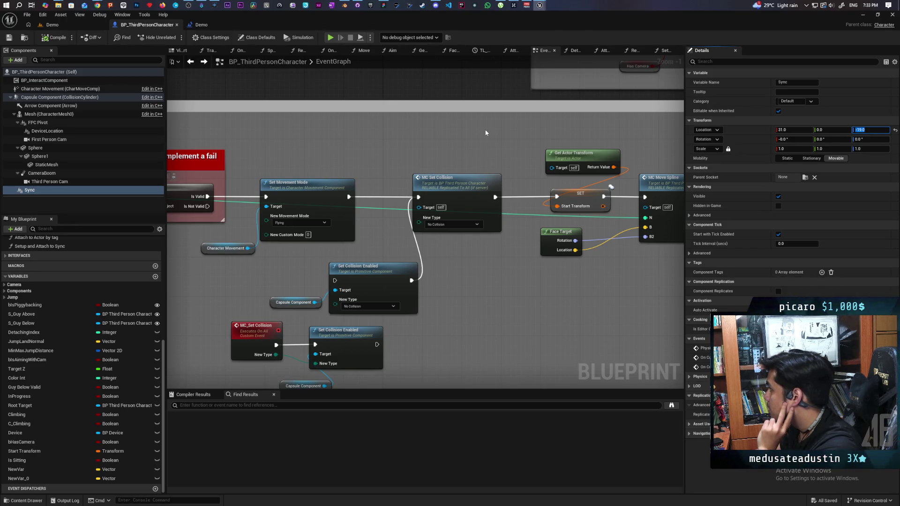
type("0")
key("Return")
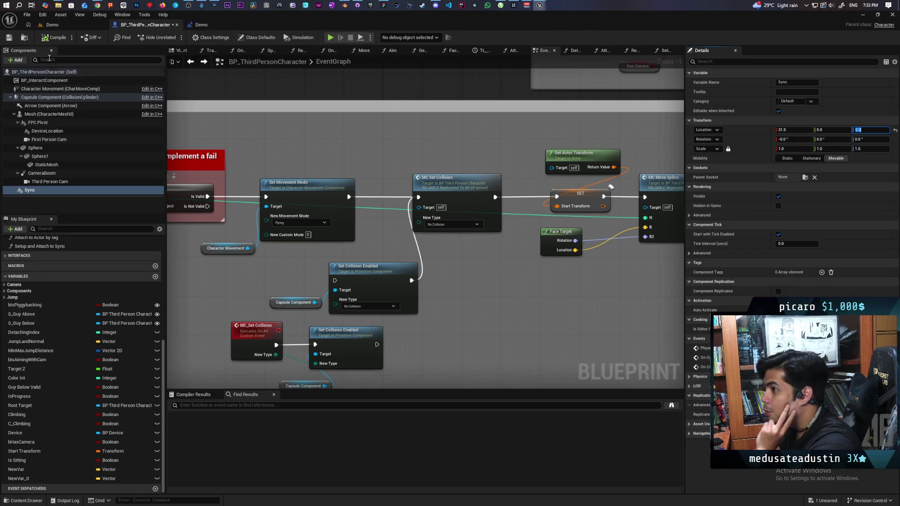
left_click(58, 39)
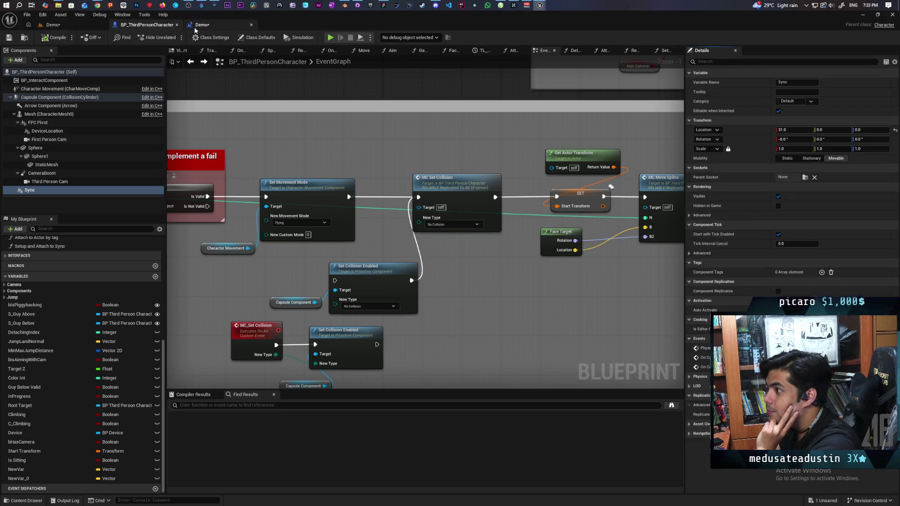